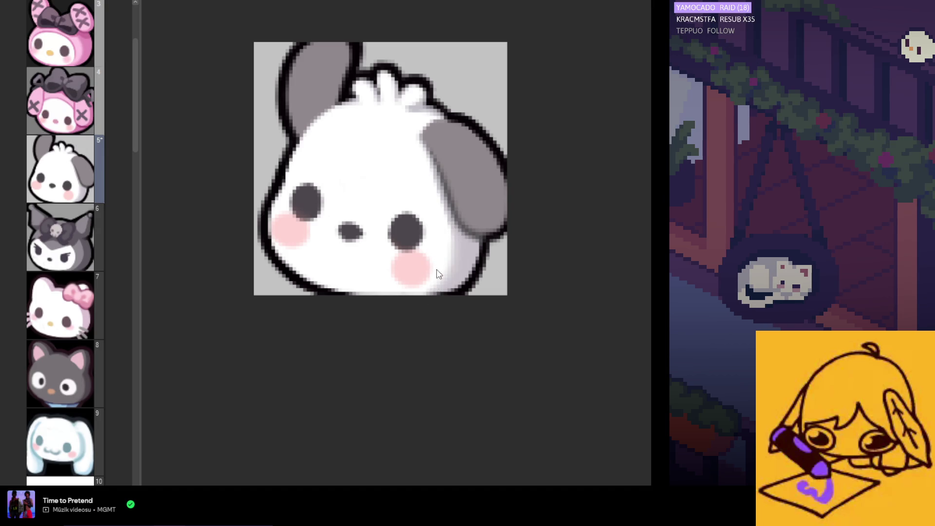
- Sample the dark outline colour from the puppy's right eye
scroll(403, 211, "down", 3)
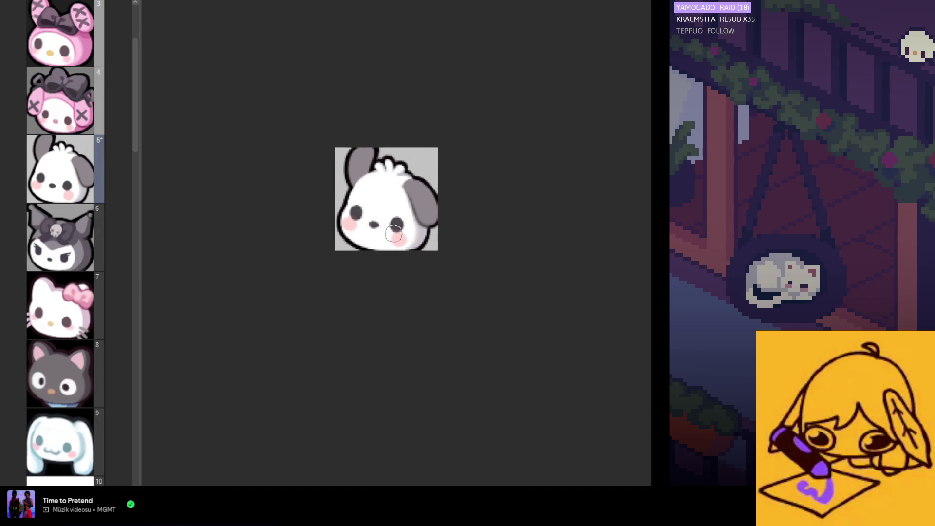
scroll(409, 229, "down", 2)
scroll(408, 236, "up", 3)
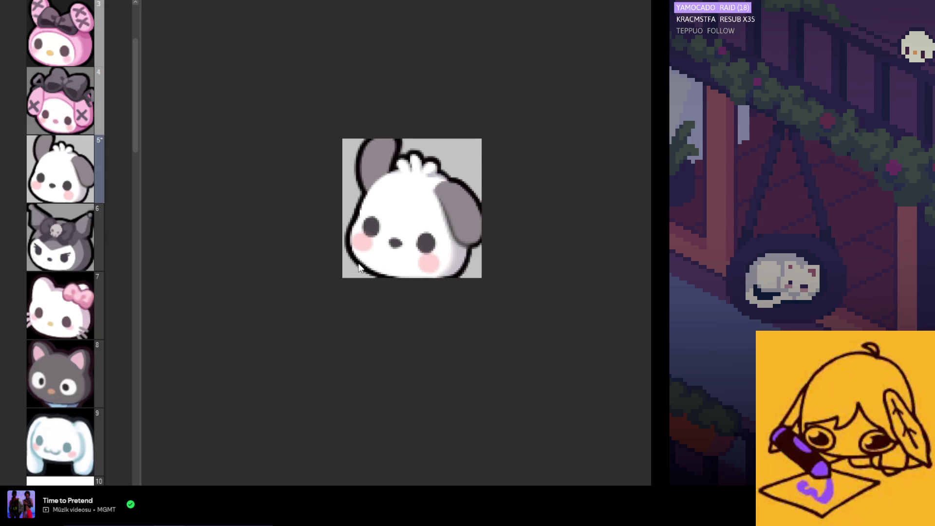
scroll(389, 271, "up", 2)
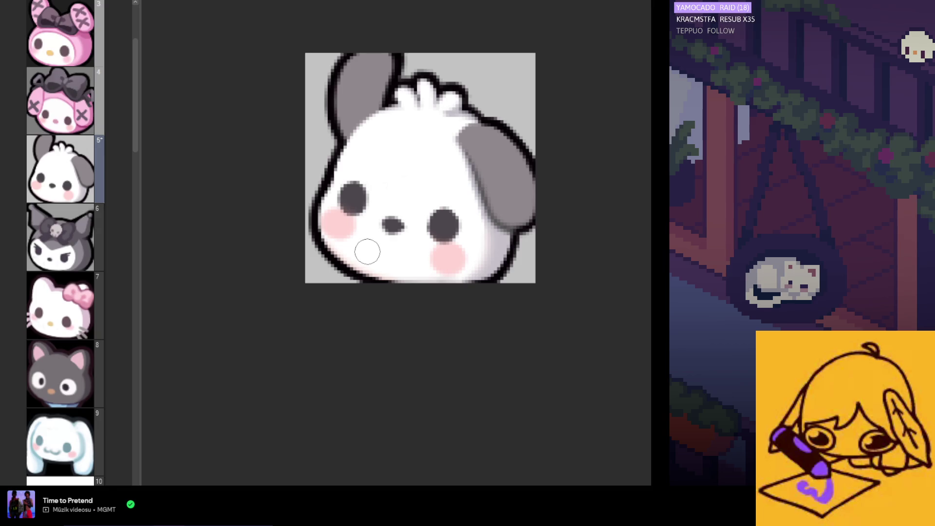
scroll(395, 232, "down", 1)
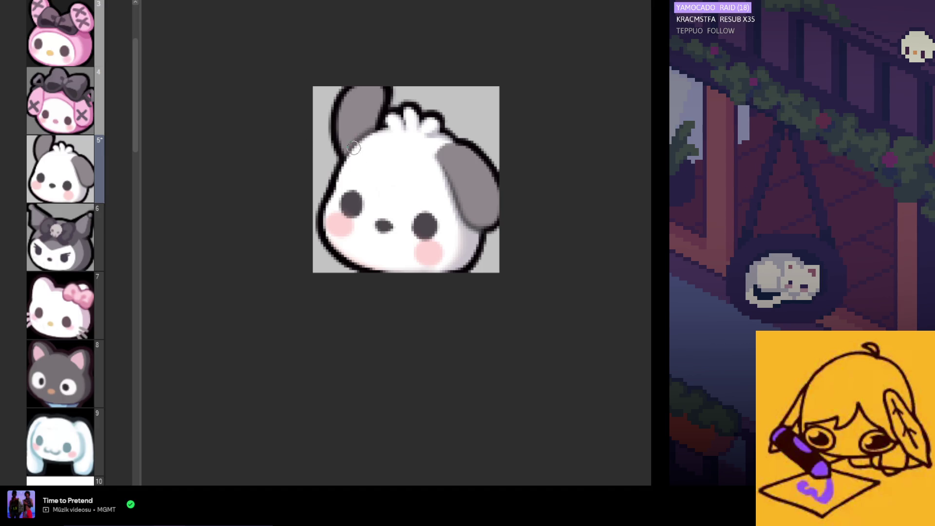
scroll(359, 203, "down", 2)
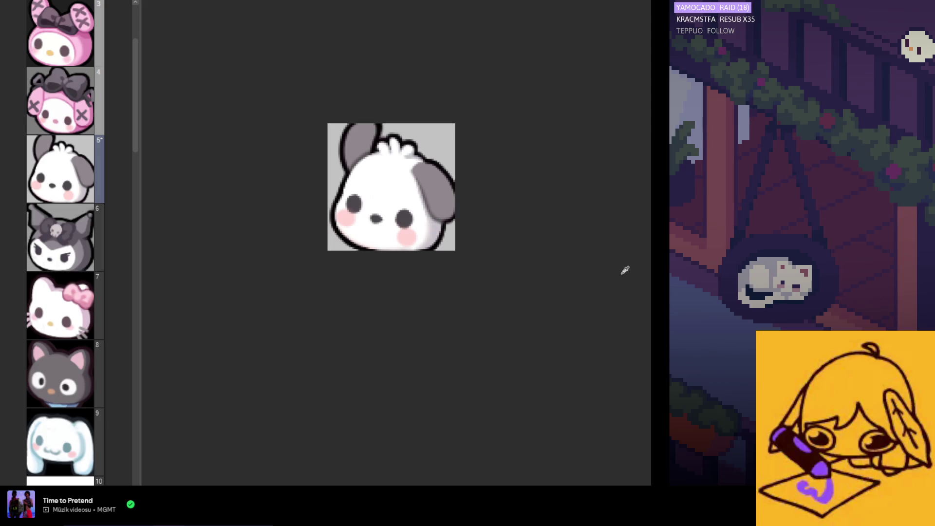
left_click(406, 218, "alt")
- Repaint the dark outline at the top of the left ear, where it meets the head
scroll(430, 215, "down", 1)
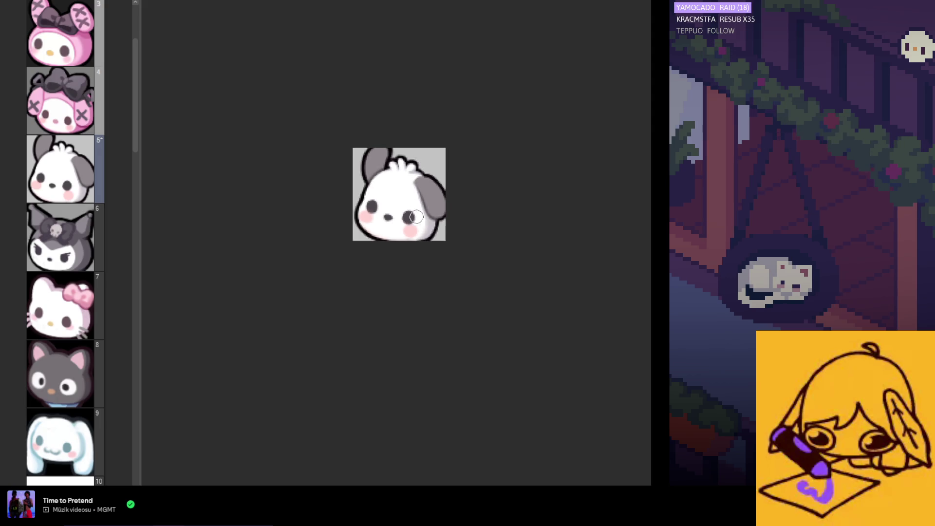
scroll(432, 245, "down", 1)
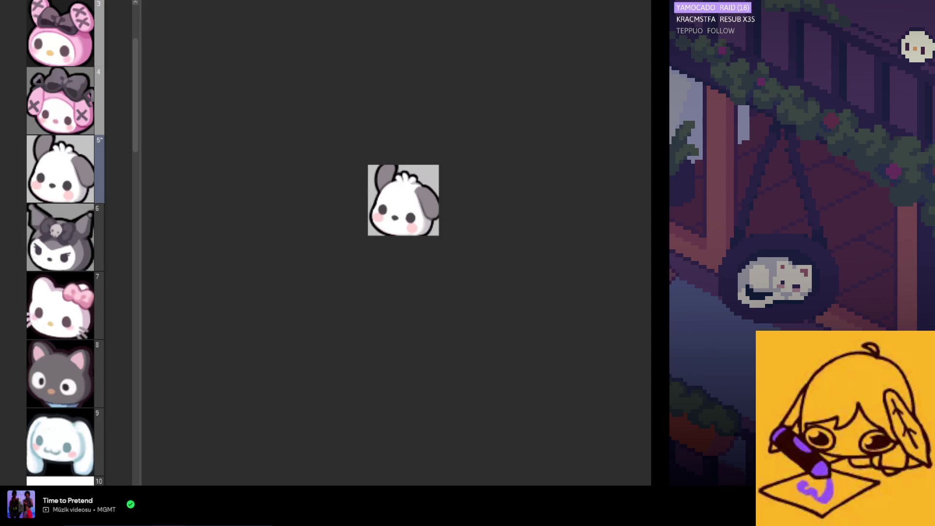
scroll(426, 219, "up", 2)
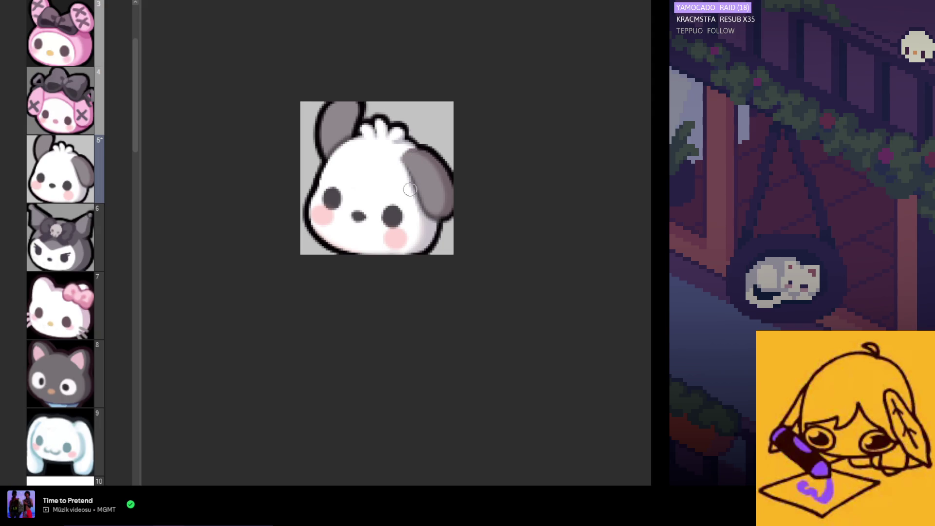
key("ctrl+minus")
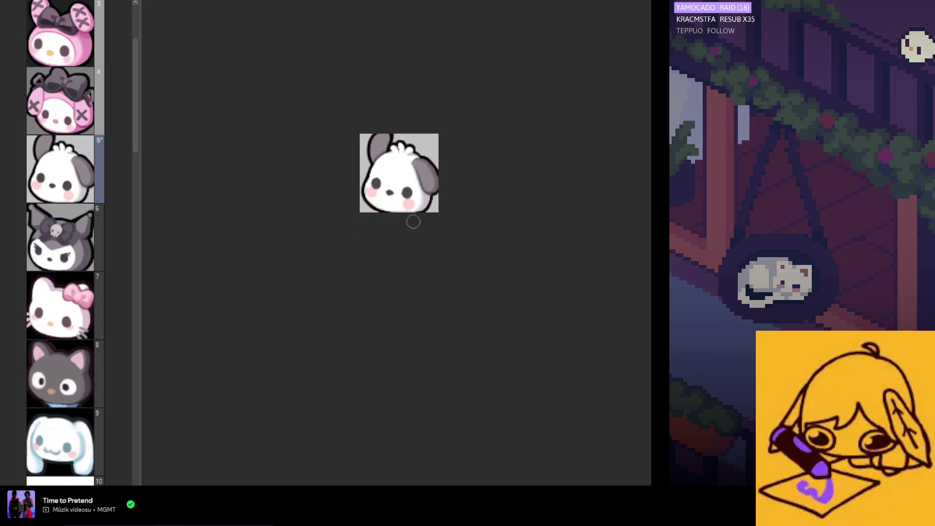
key("ctrl+plus")
key("ctrl+plus")
key("ctrl+plus")
scroll(429, 239, "down", 1)
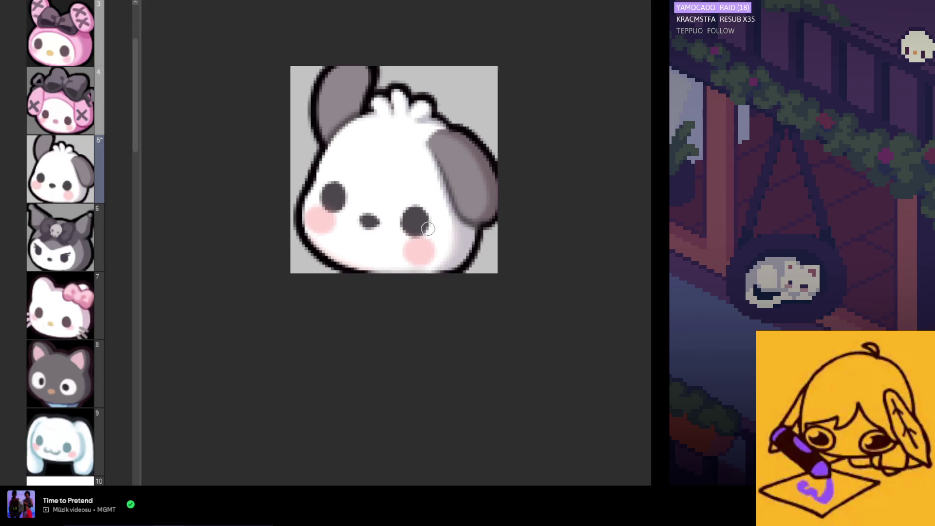
scroll(428, 234, "down", 3)
scroll(427, 229, "down", 2)
scroll(426, 228, "up", 1)
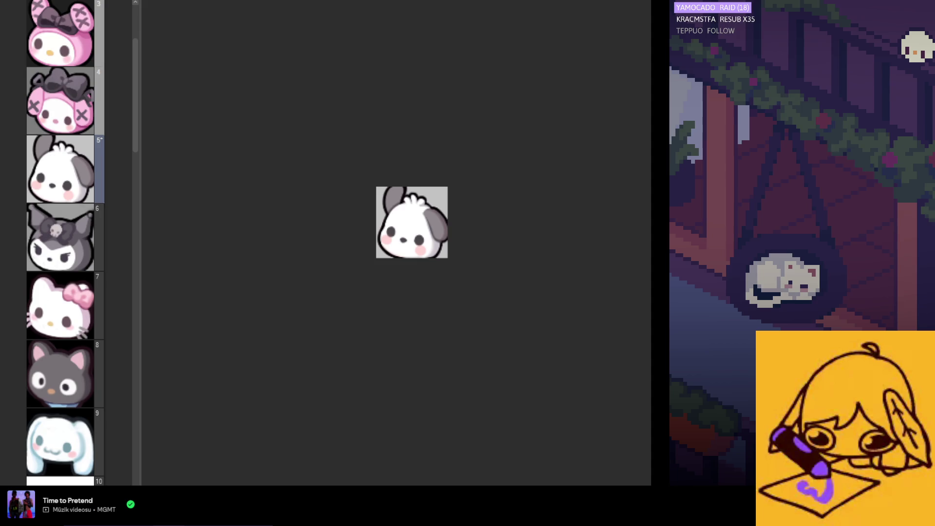
scroll(382, 182, "up", 2)
scroll(382, 182, "up", 3)
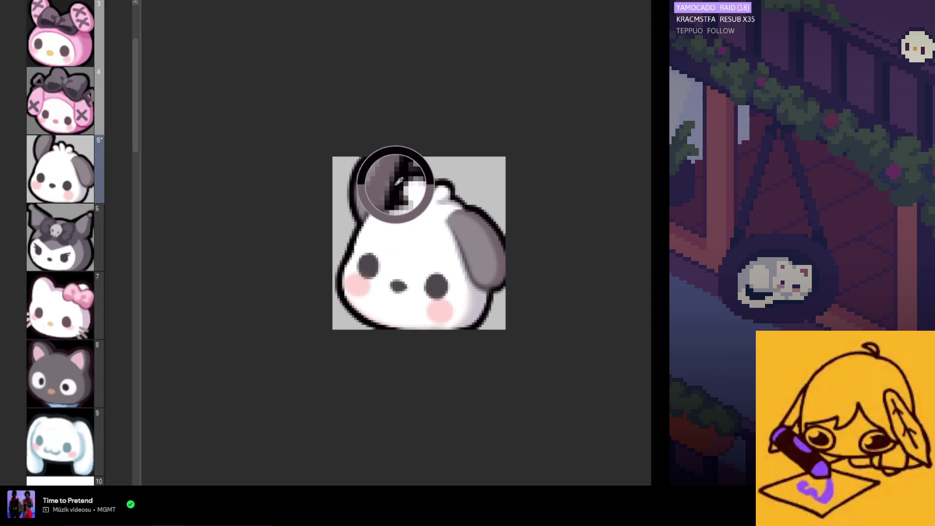
left_click_drag(397, 169, 404, 152)
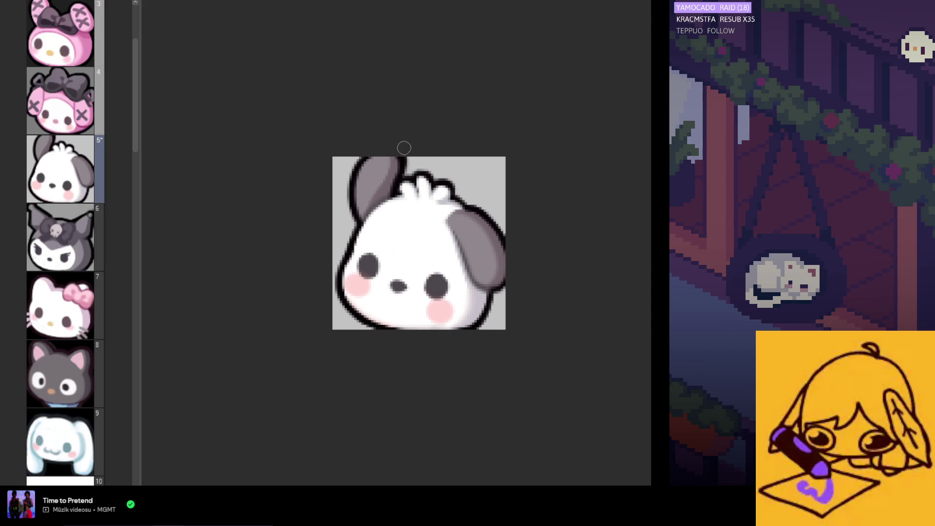
left_click_drag(399, 191, 405, 150)
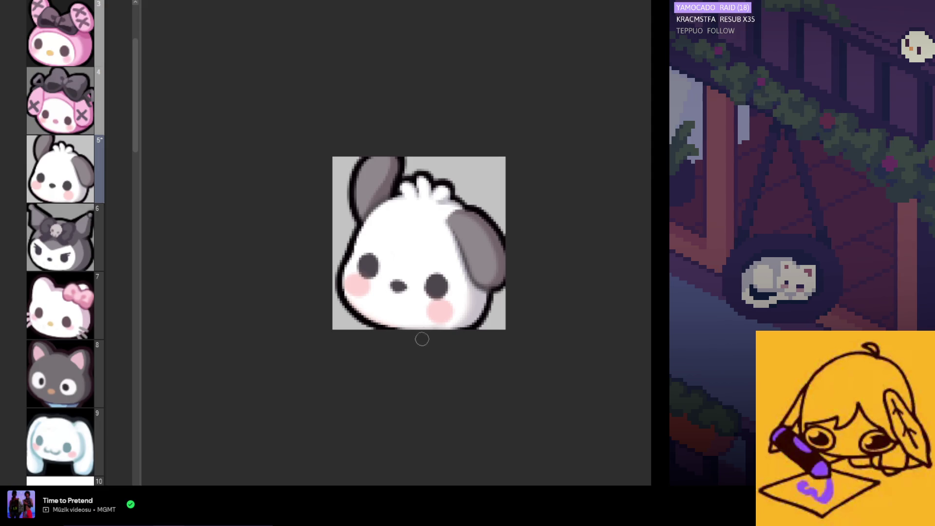
scroll(417, 297, "up", 1)
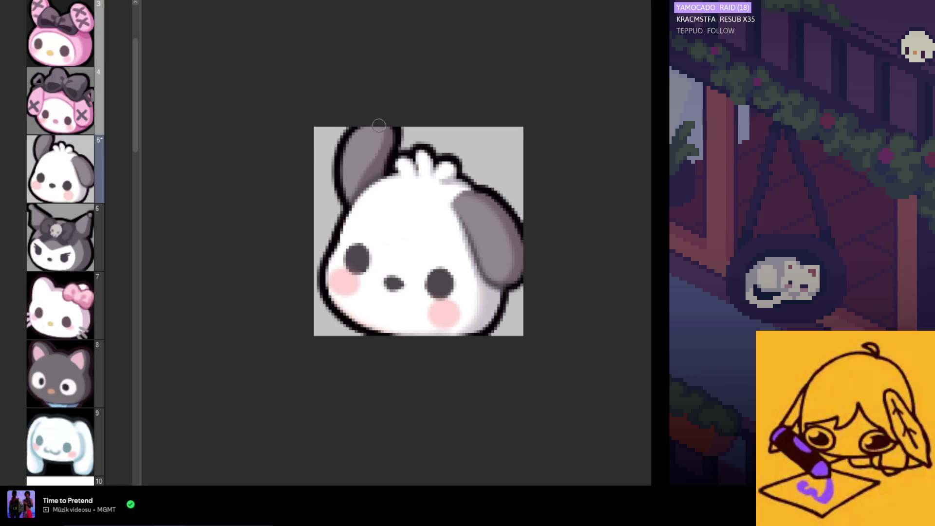
scroll(389, 190, "down", 4)
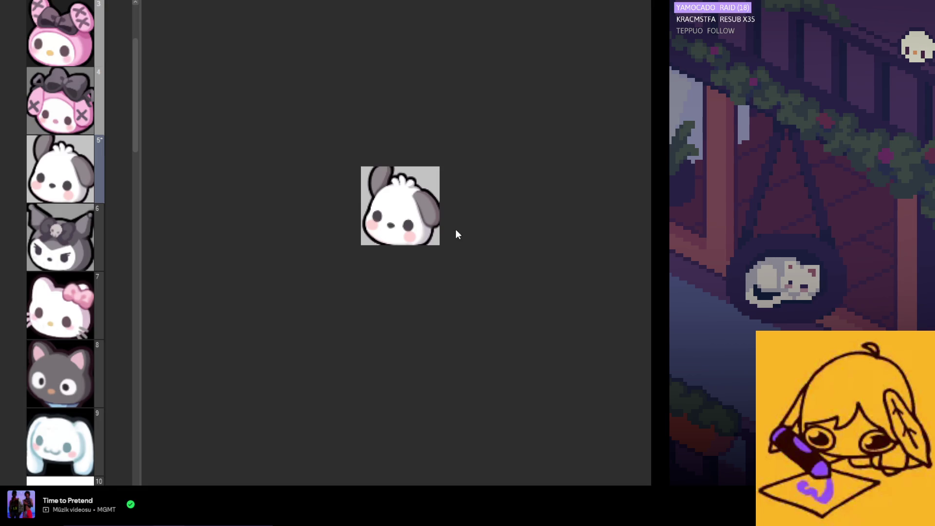
scroll(450, 226, "down", 1)
scroll(436, 229, "up", 2)
scroll(434, 228, "up", 1)
scroll(428, 226, "down", 1)
scroll(422, 224, "down", 2)
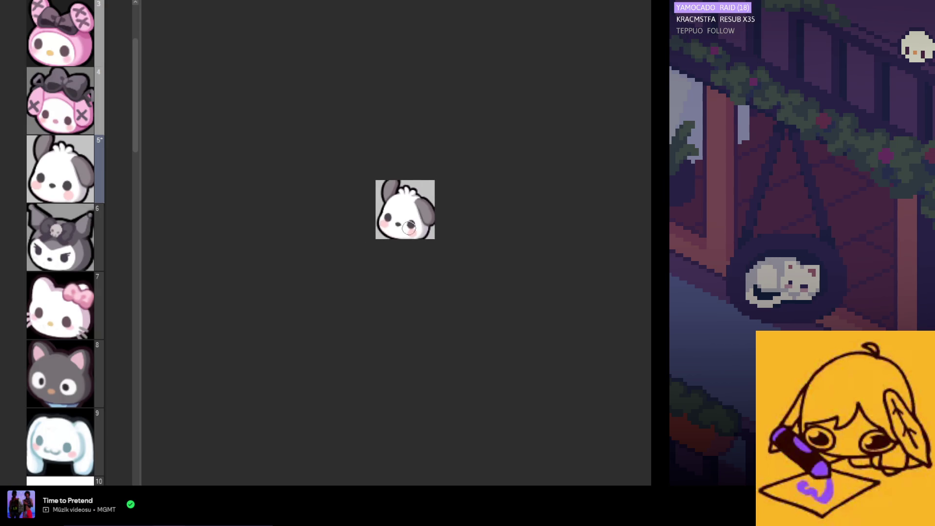
scroll(409, 241, "down", 2)
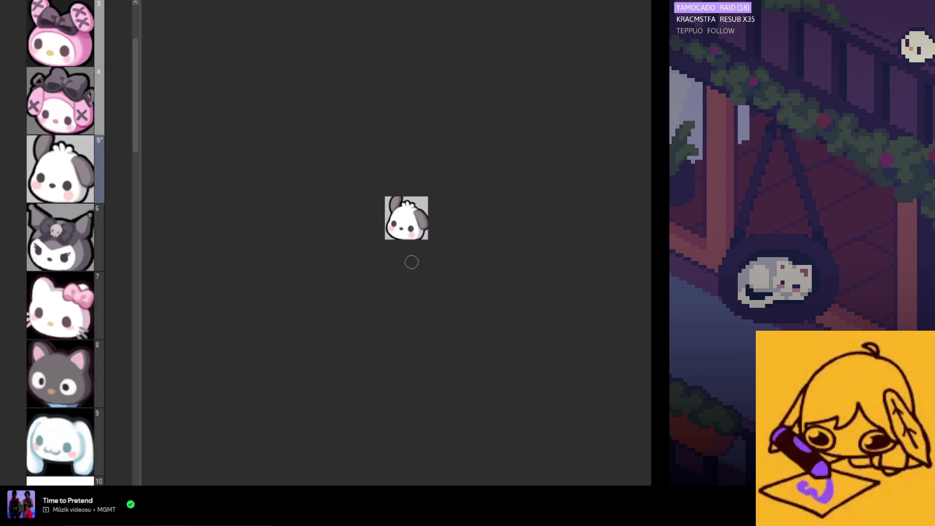
scroll(406, 251, "up", 2)
scroll(397, 234, "up", 3)
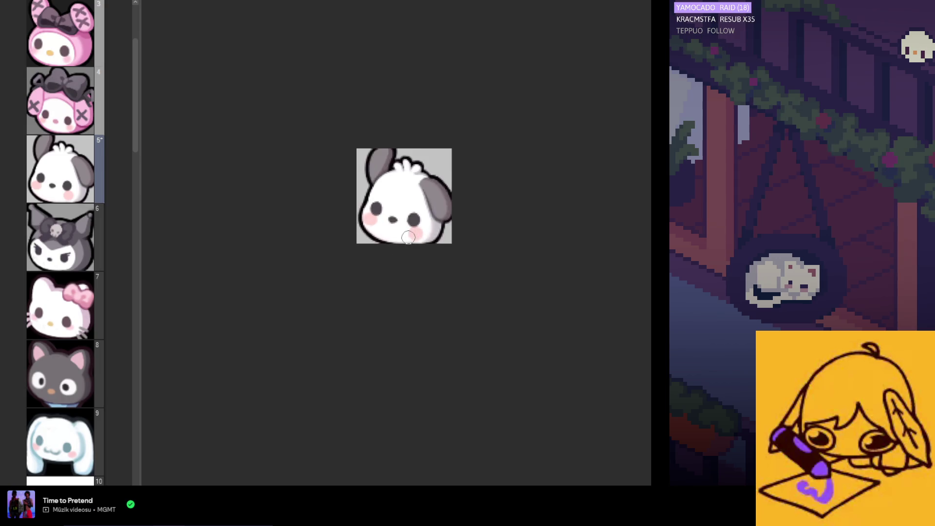
scroll(390, 219, "up", 2)
scroll(390, 219, "up", 1)
scroll(380, 226, "down", 3)
scroll(341, 242, "down", 2)
scroll(409, 239, "down", 1)
scroll(409, 239, "down", 1)
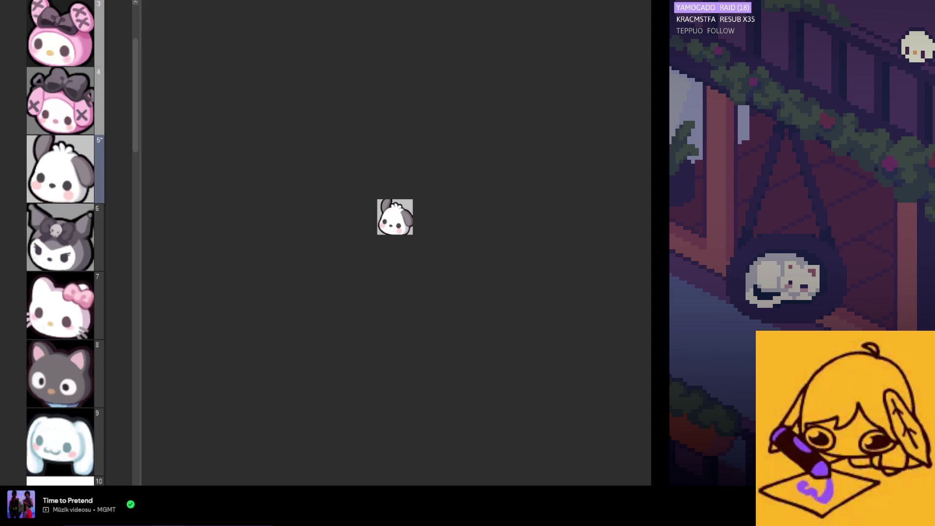
scroll(403, 265, "down", 1)
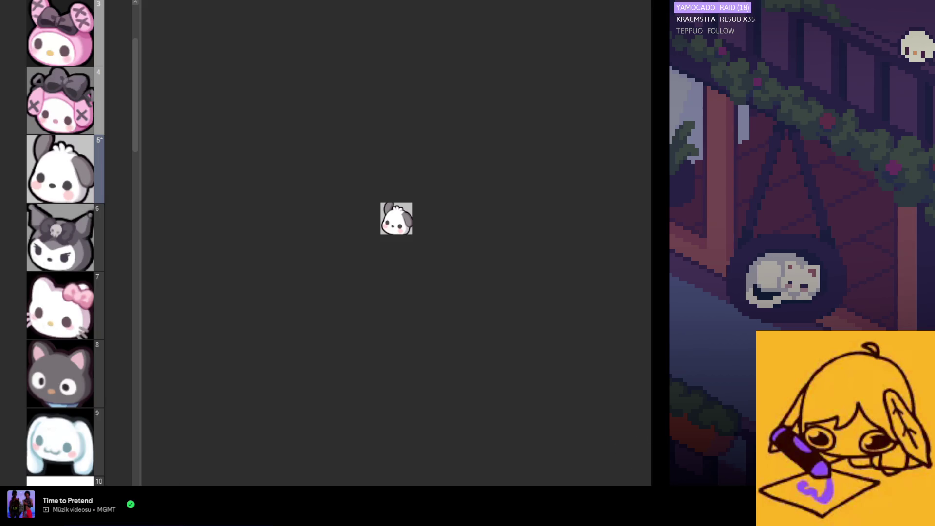
- Fill the emote's background with black and add a small touch-up stroke
key("alt+BackSpace")
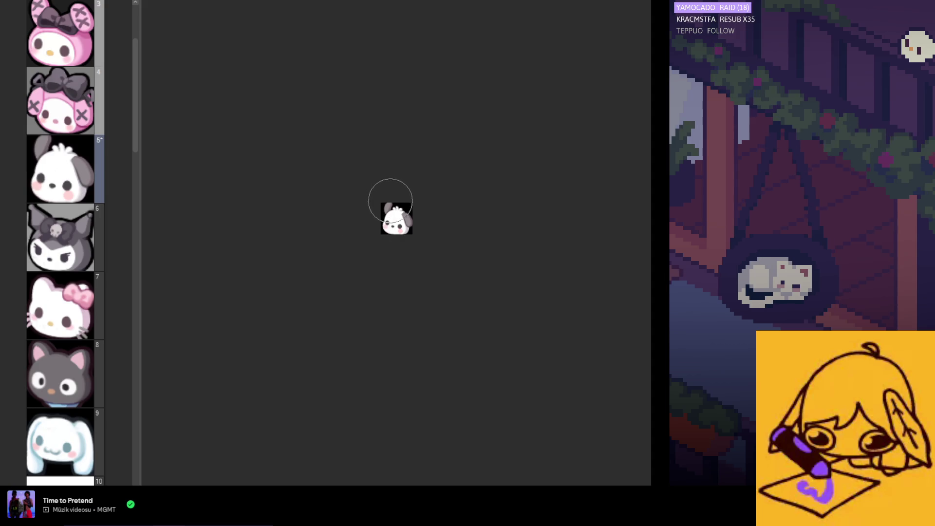
left_click_drag(390, 203, 399, 205)
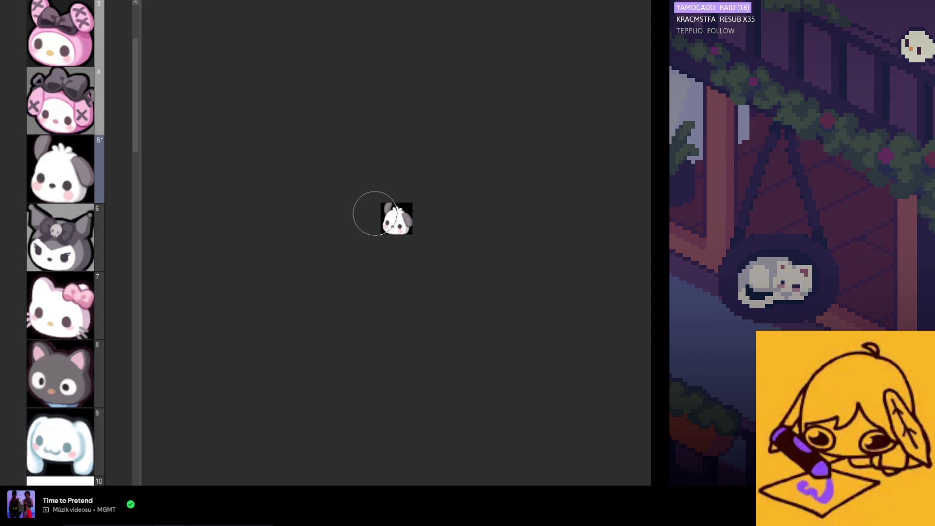
scroll(395, 230, "up", 1)
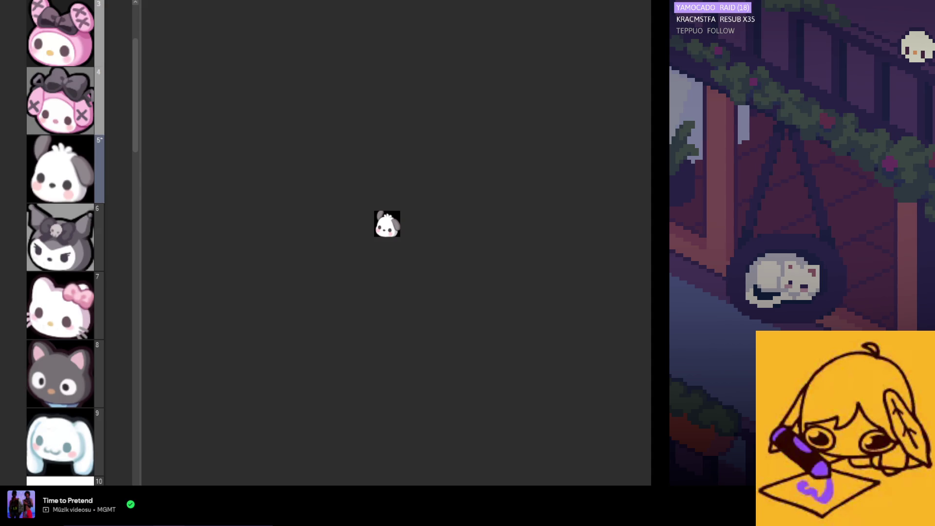
- Zoom in to enlarge the view of the puppy emote
scroll(410, 245, "up", 1)
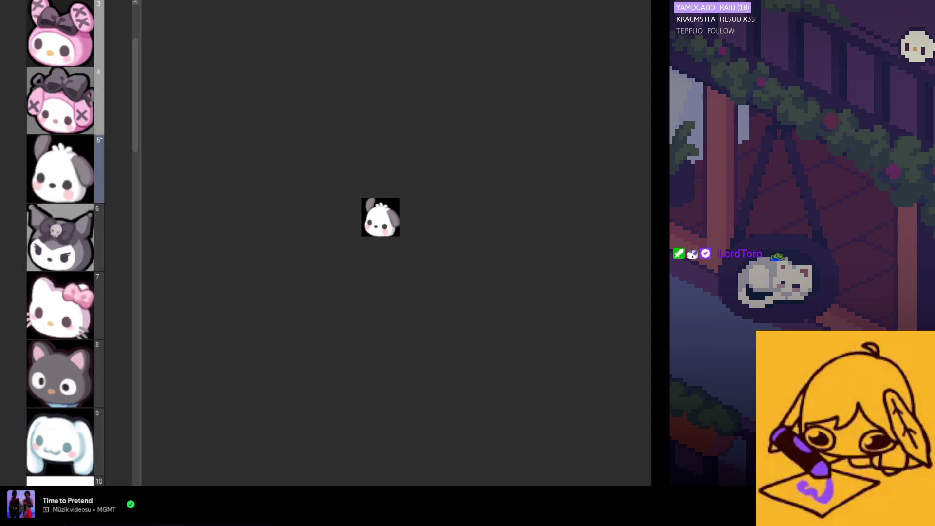
scroll(398, 249, "up", 1)
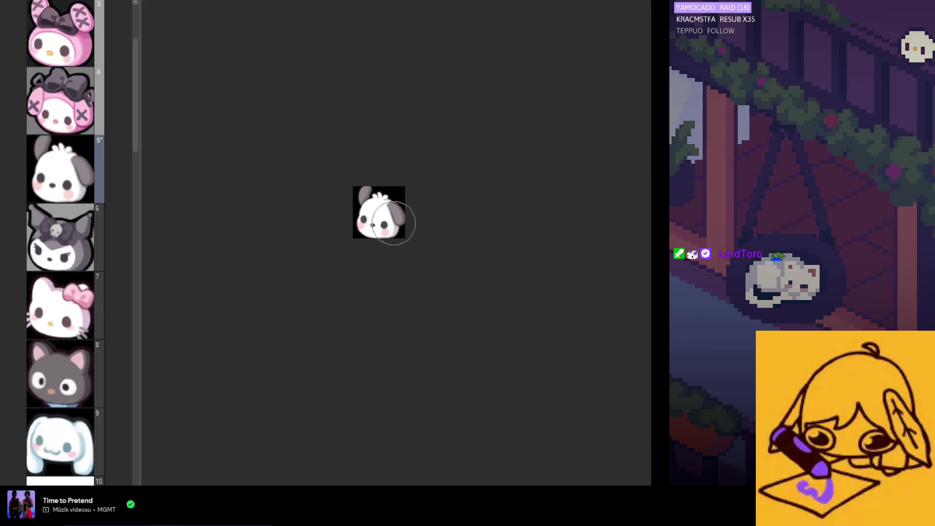
scroll(409, 263, "down", 2)
scroll(401, 280, "down", 1)
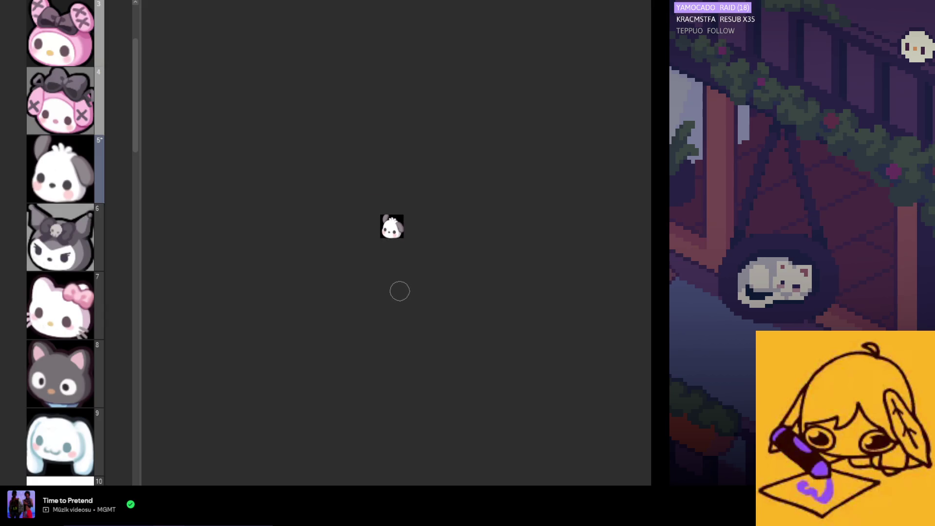
scroll(431, 258, "up", 2)
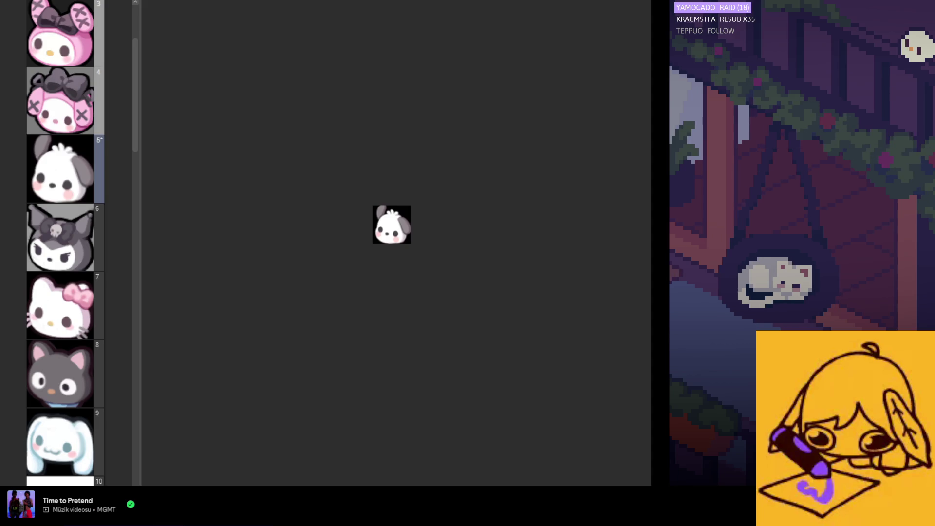
left_click_drag(411, 244, 414, 263)
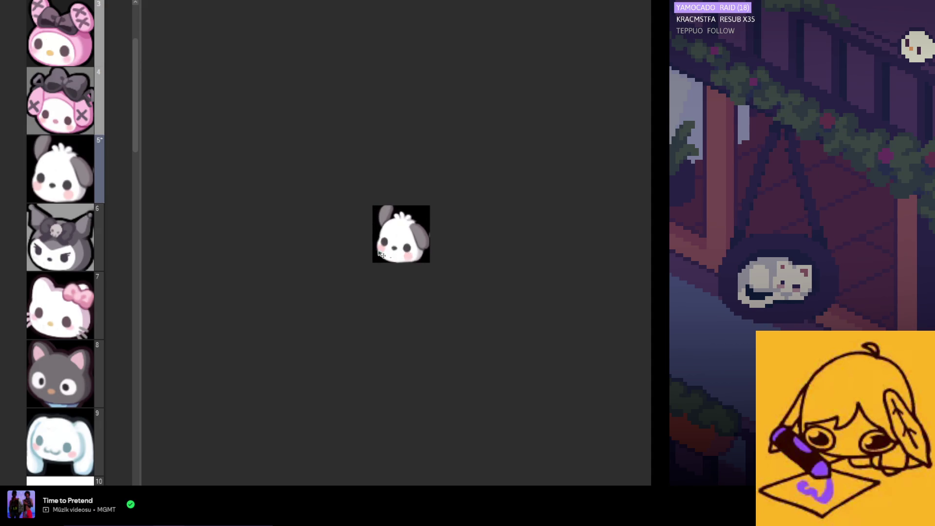
- Switch to the brush (B) and adjust the zoom on the puppy emote
key("b")
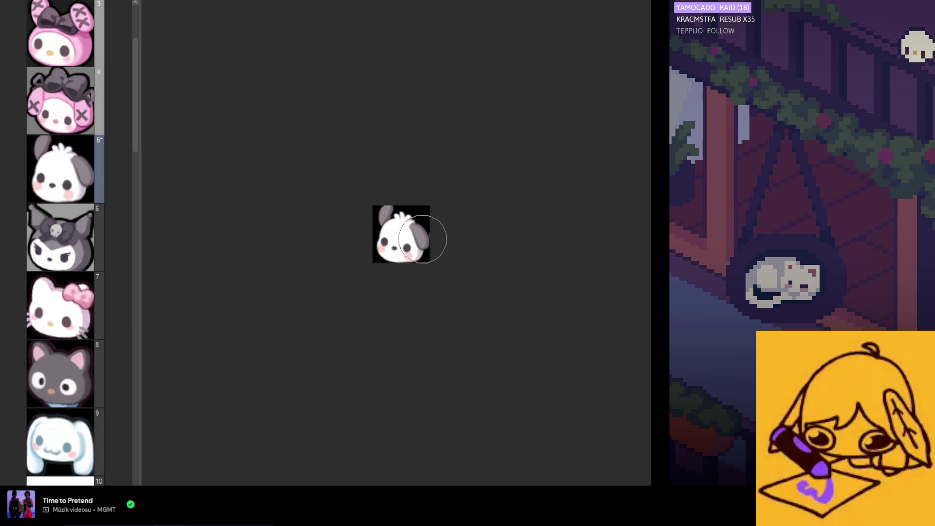
scroll(428, 249, "down", 3)
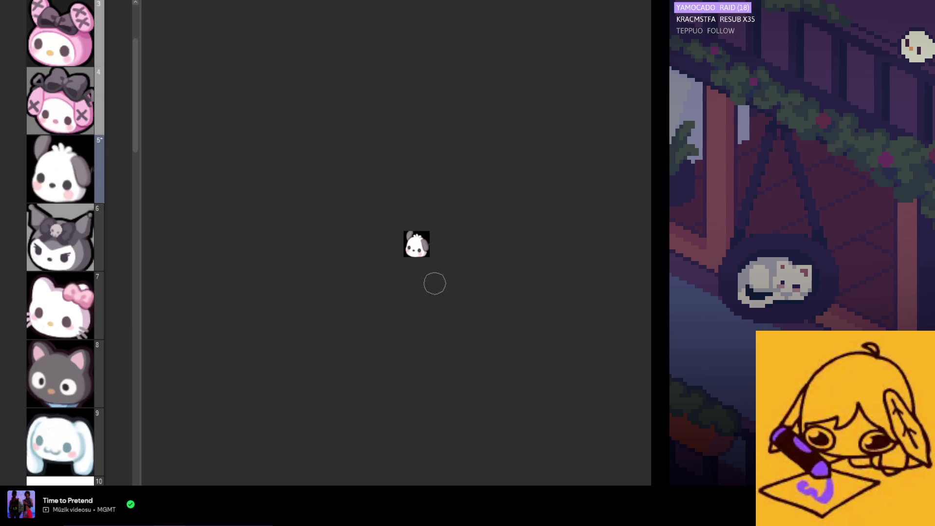
scroll(427, 258, "up", 3)
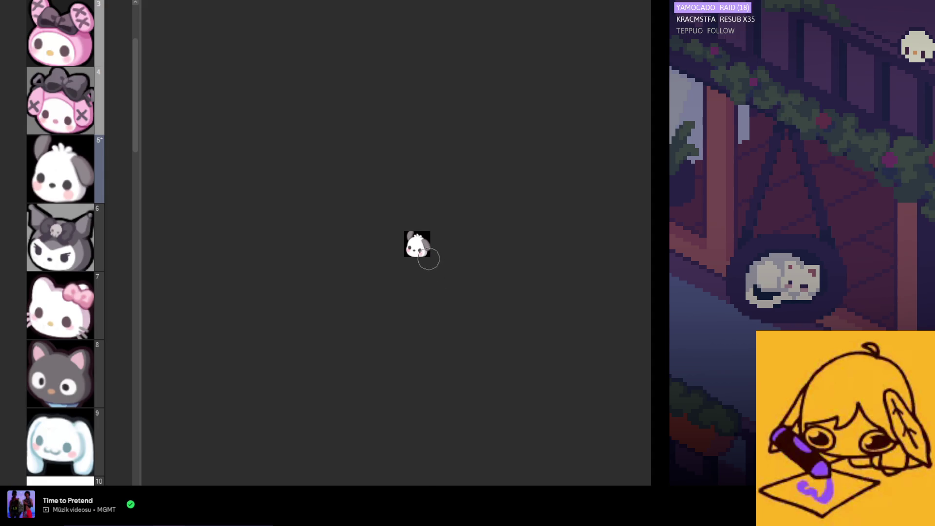
scroll(429, 264, "up", 2)
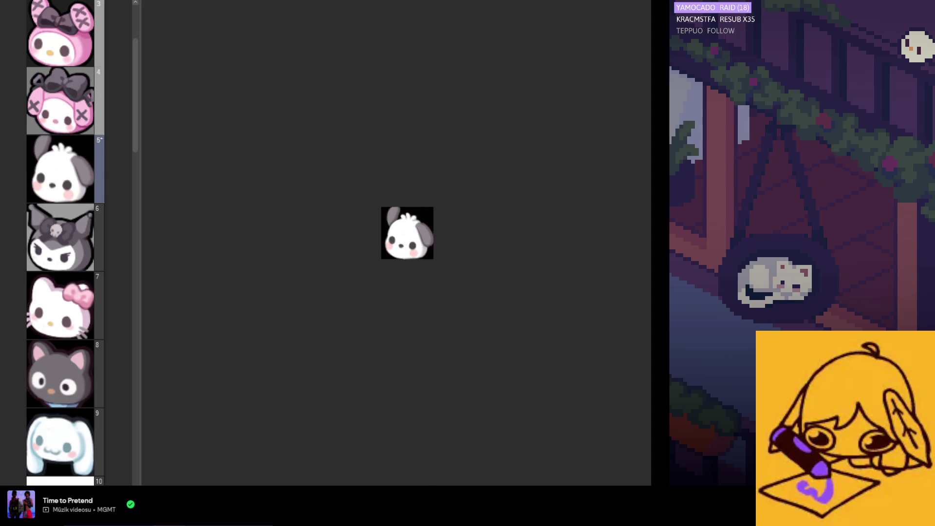
scroll(400, 242, "up", 1)
scroll(400, 243, "up", 1)
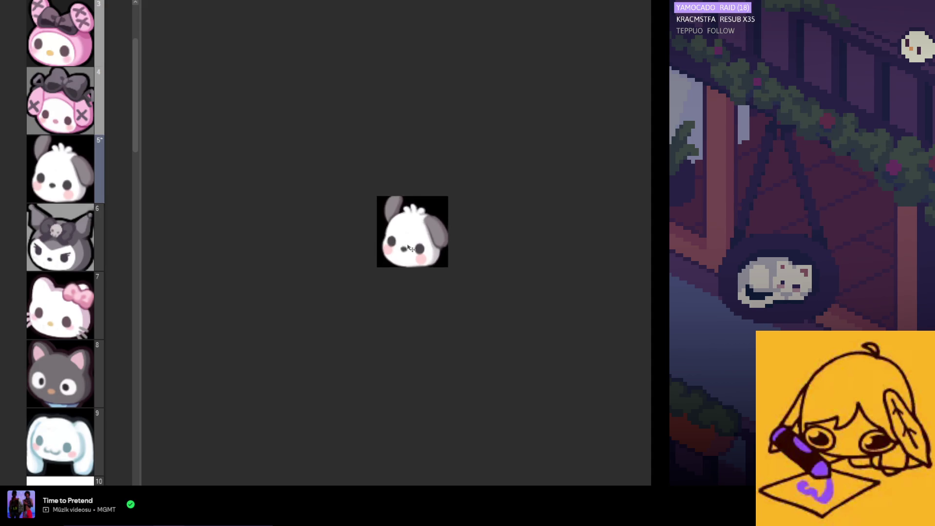
scroll(413, 266, "down", 2)
scroll(415, 272, "down", 1)
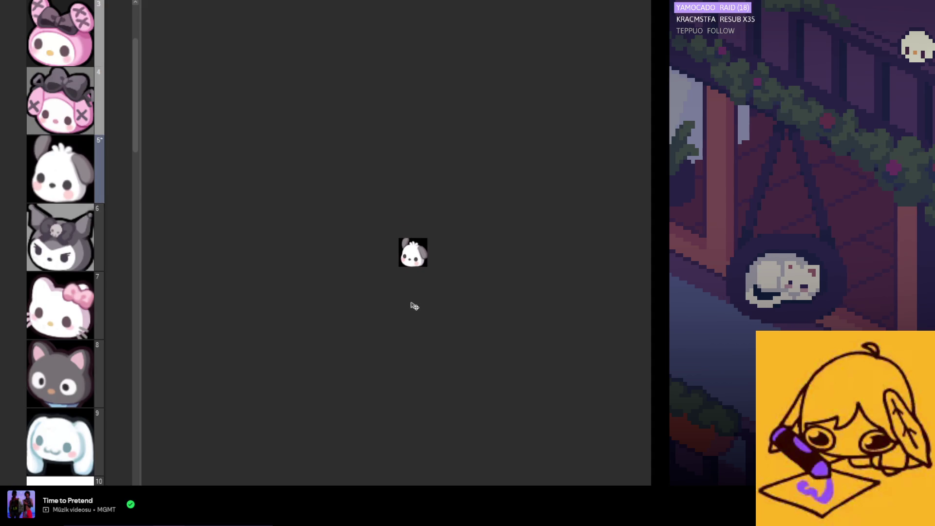
scroll(418, 285, "up", 2)
scroll(369, 254, "up", 2)
scroll(382, 262, "up", 2)
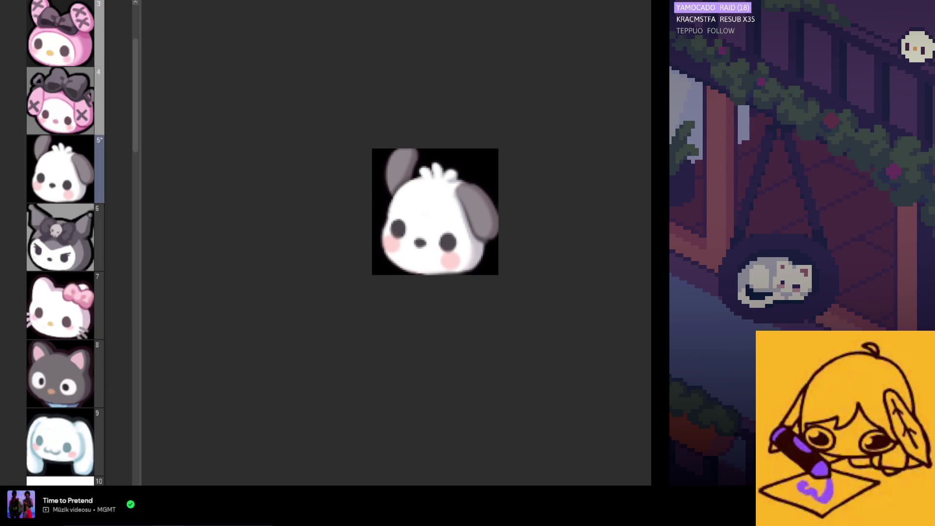
scroll(356, 234, "down", 3)
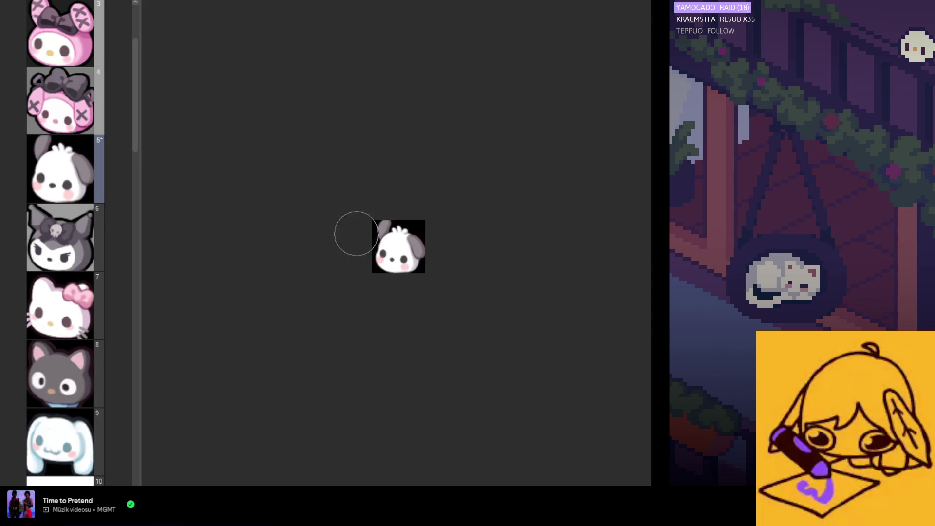
scroll(375, 232, "up", 1)
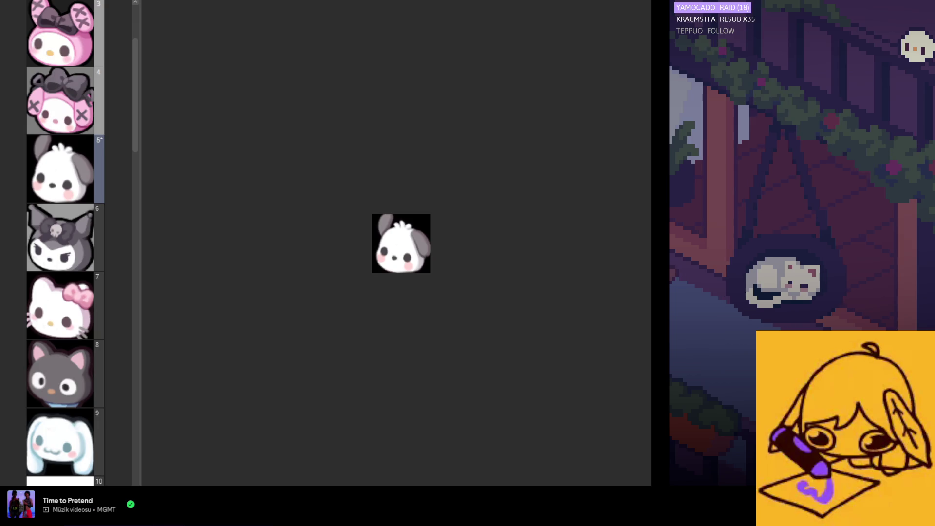
scroll(360, 240, "up", 2)
scroll(360, 240, "up", 1)
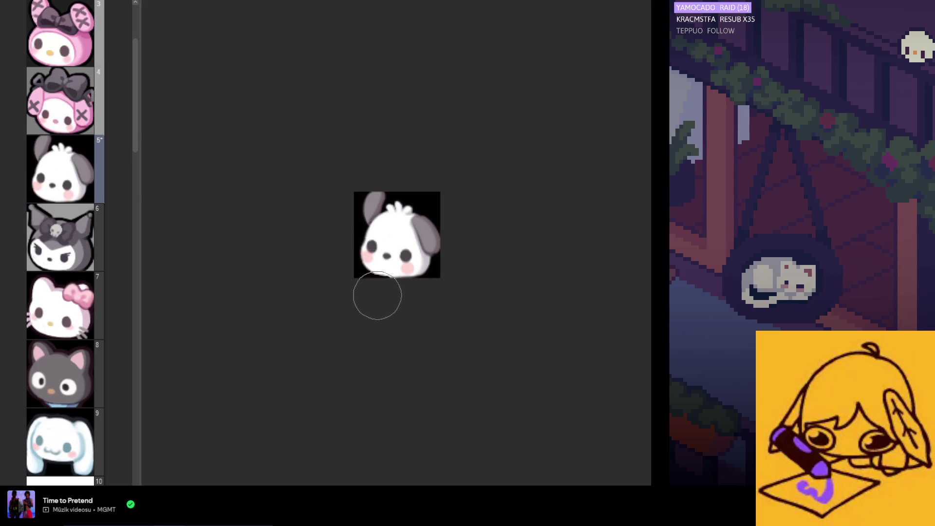
scroll(378, 300, "down", 5)
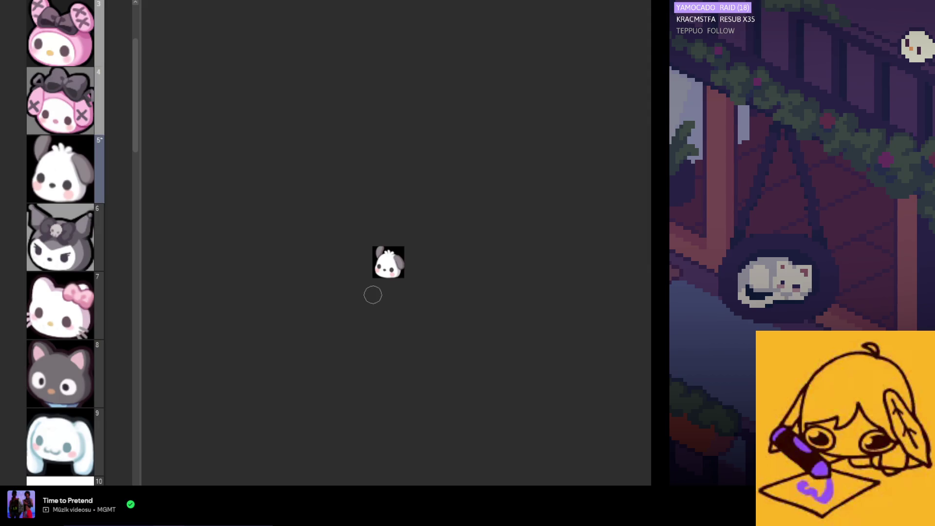
scroll(371, 294, "down", 1)
scroll(375, 277, "up", 2)
scroll(384, 290, "up", 1)
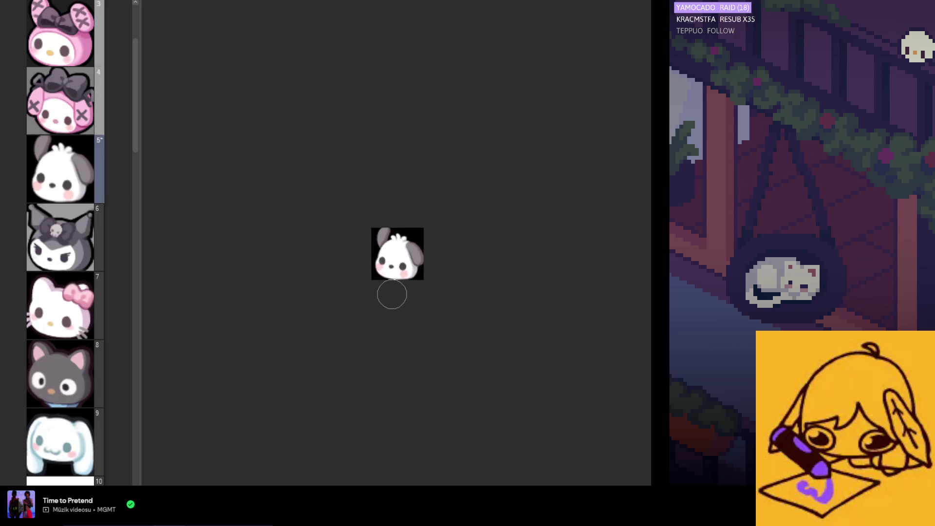
scroll(388, 289, "up", 1)
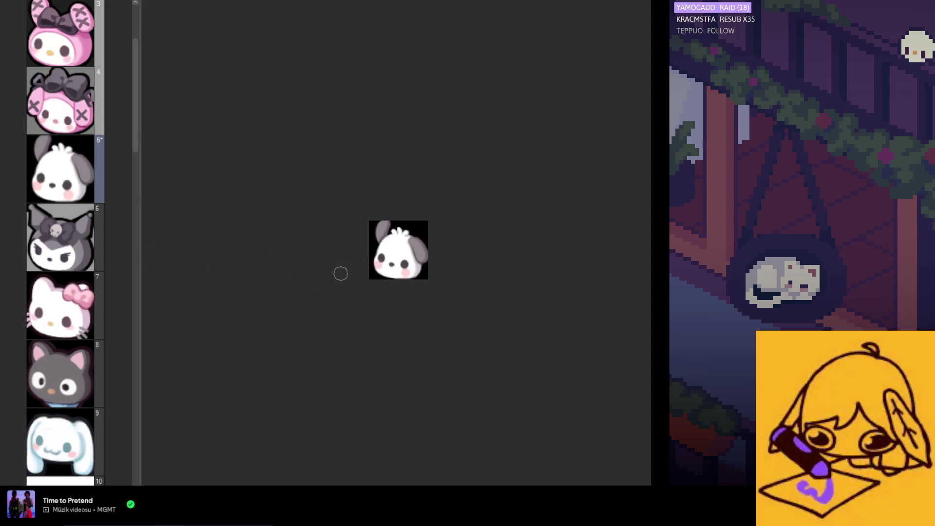
scroll(374, 269, "up", 1)
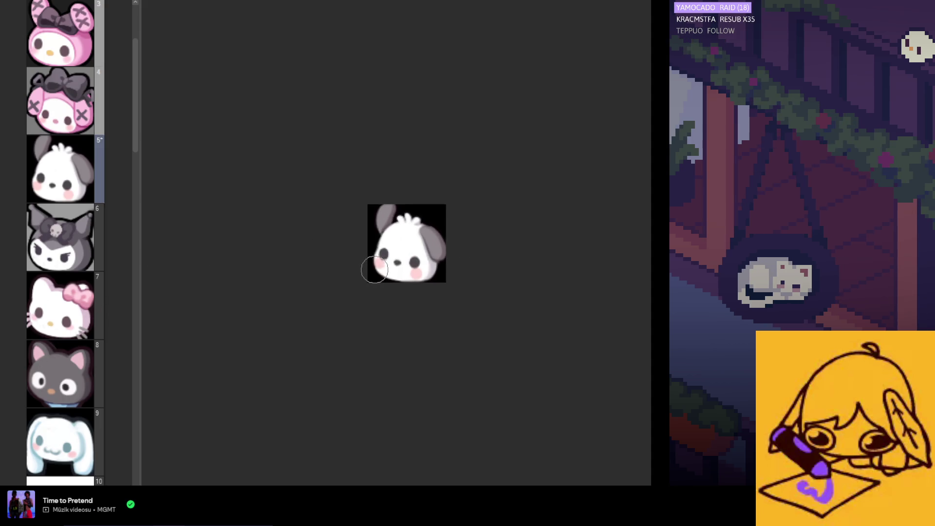
scroll(390, 305, "down", 2)
scroll(395, 309, "down", 1)
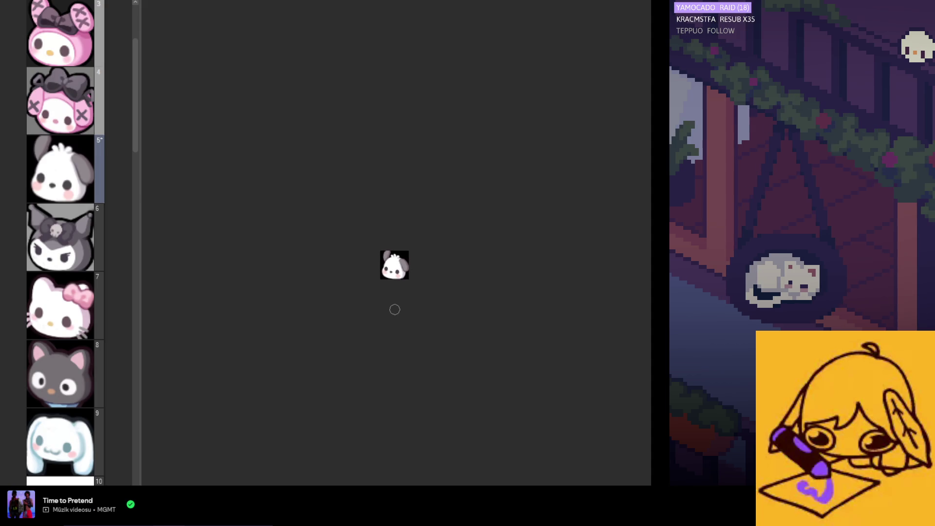
scroll(395, 297, "up", 1)
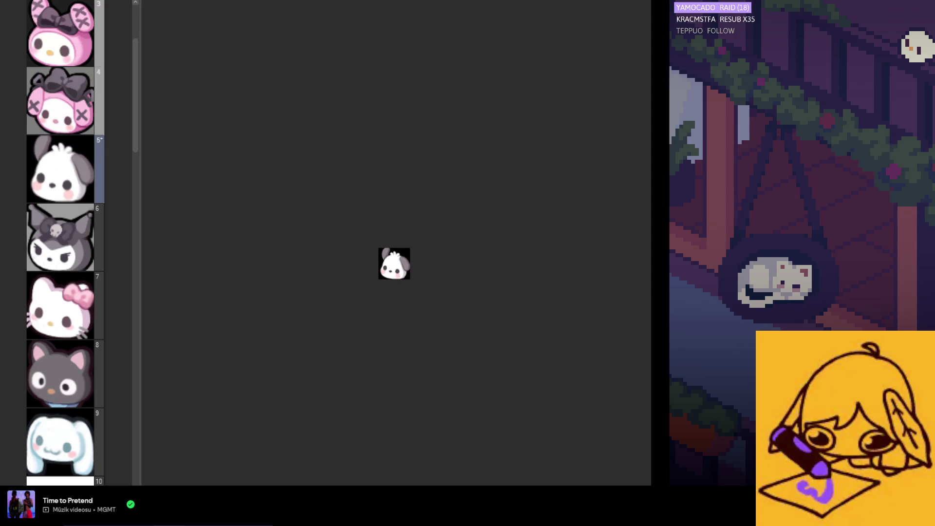
scroll(412, 358, "up", 2)
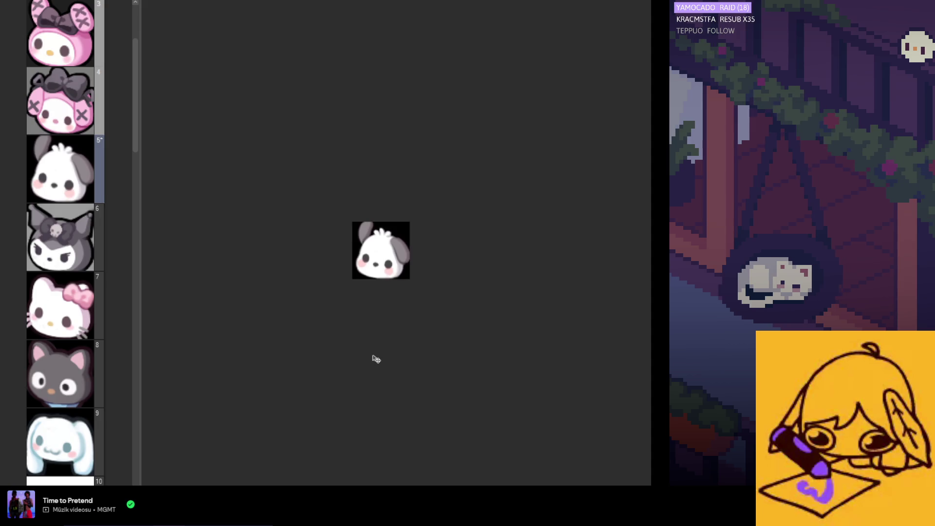
- Zoom in and out on the puppy emote to inspect it closely against the black background
scroll(376, 359, "down", 2)
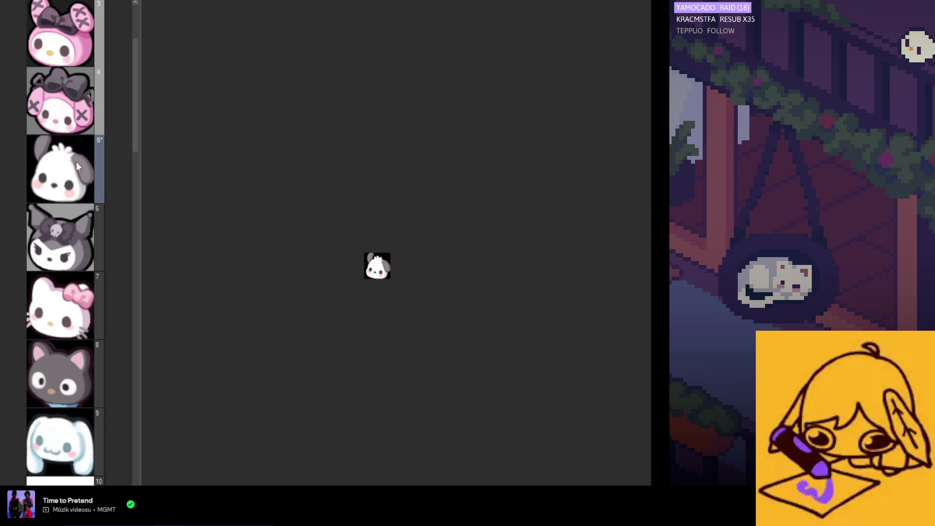
scroll(338, 270, "up", 1)
scroll(361, 296, "up", 1)
scroll(384, 289, "up", 1)
scroll(384, 288, "up", 1)
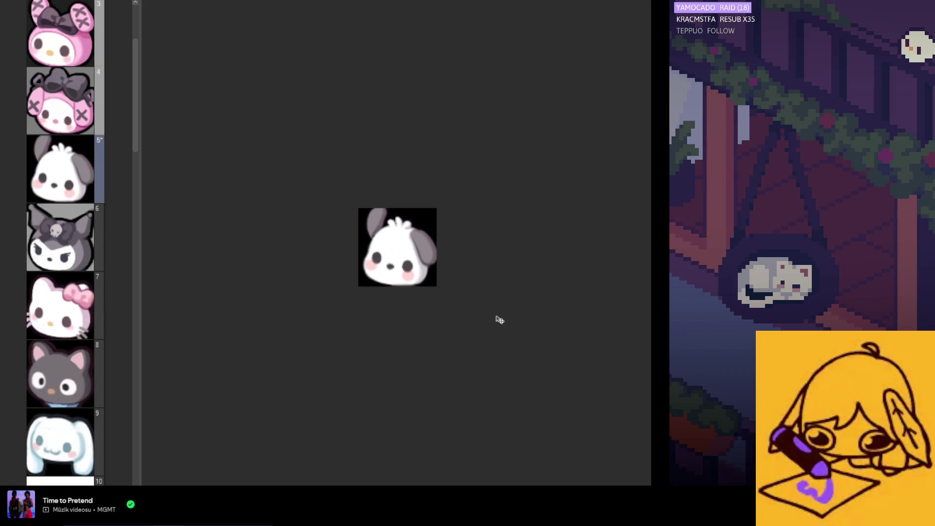
scroll(492, 326, "down", 2)
scroll(487, 335, "down", 1)
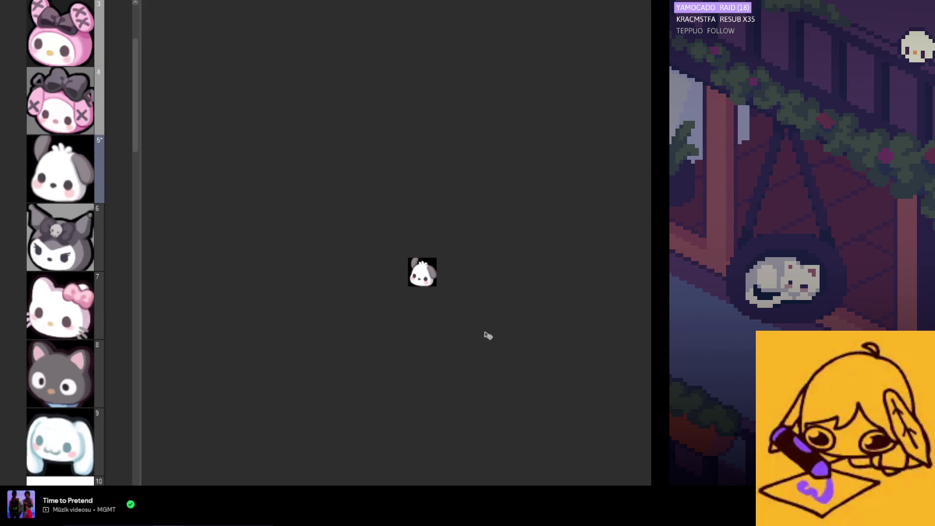
scroll(484, 336, "down", 1)
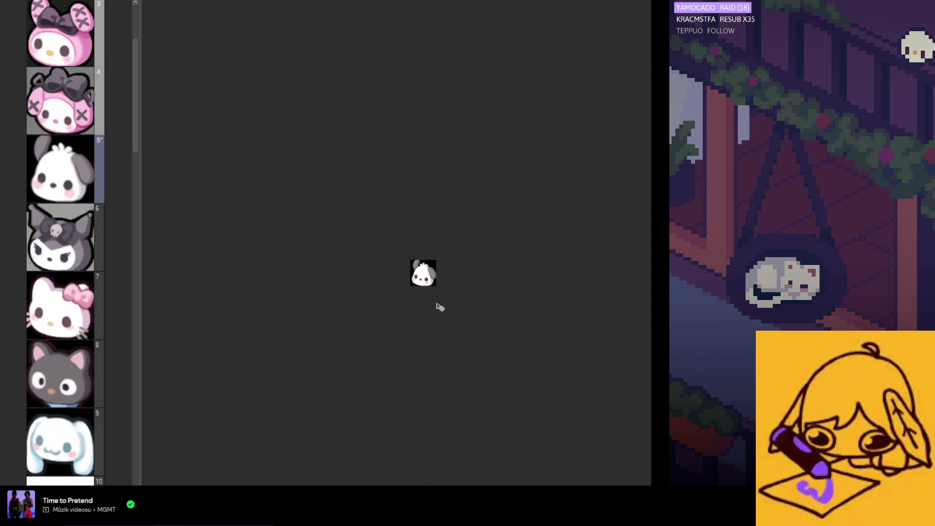
scroll(440, 308, "up", 1)
scroll(414, 305, "up", 1)
scroll(414, 305, "up", 1)
scroll(419, 305, "up", 1)
scroll(425, 303, "up", 1)
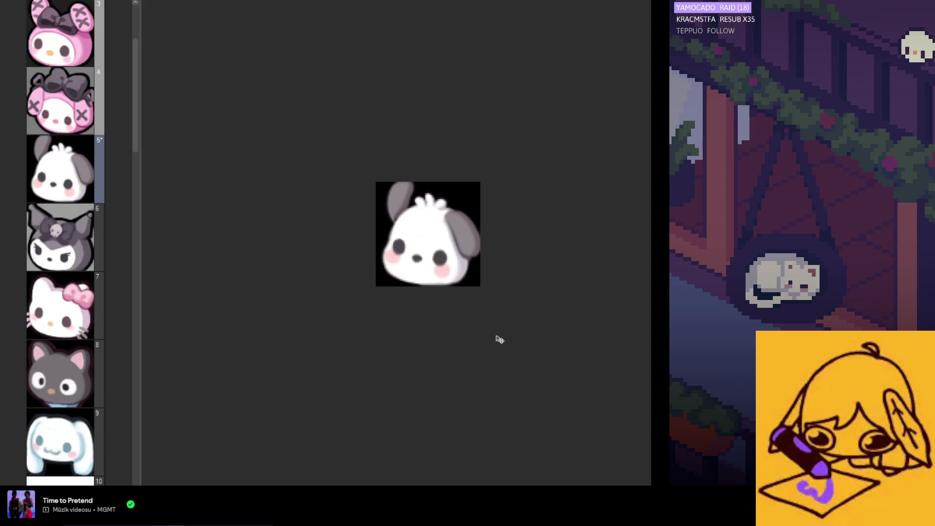
scroll(484, 359, "down", 2)
scroll(482, 360, "down", 1)
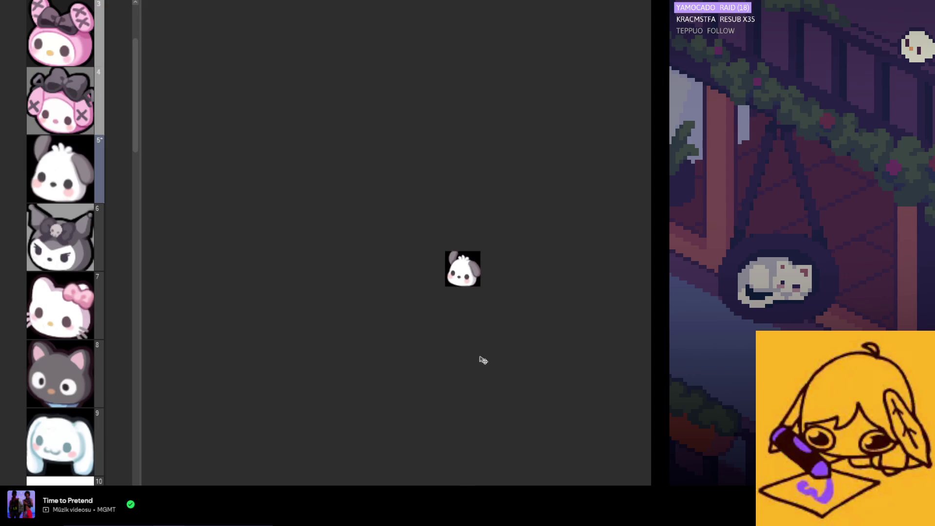
scroll(483, 360, "down", 1)
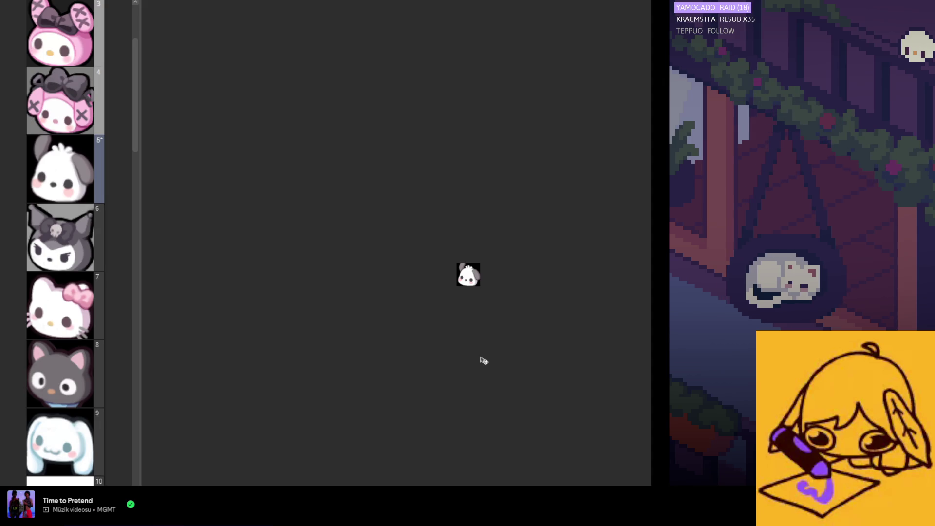
scroll(482, 359, "up", 2)
scroll(484, 330, "up", 1)
scroll(480, 330, "down", 1)
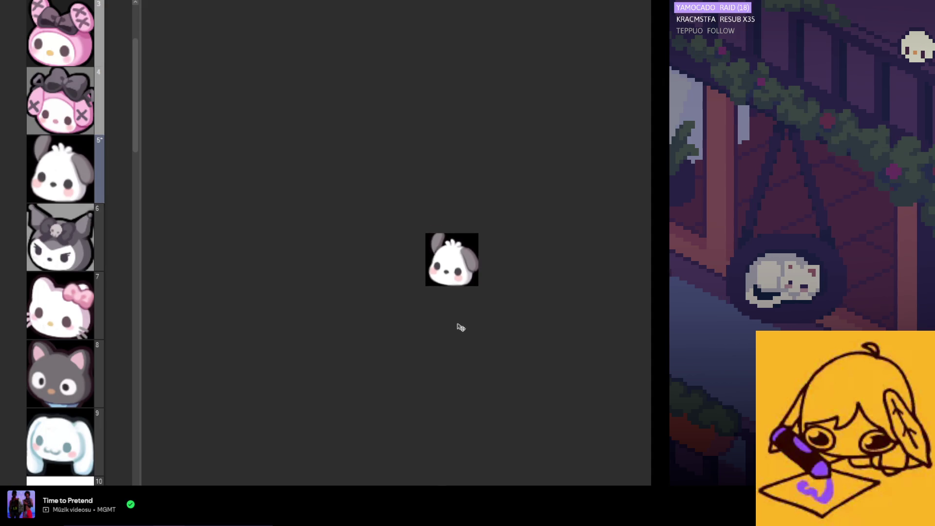
scroll(443, 268, "up", 1)
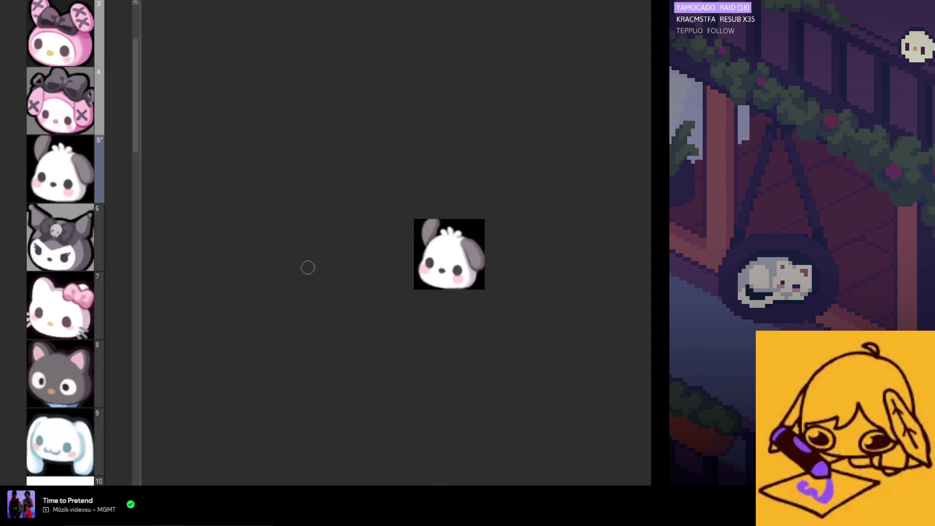
scroll(441, 278, "up", 1)
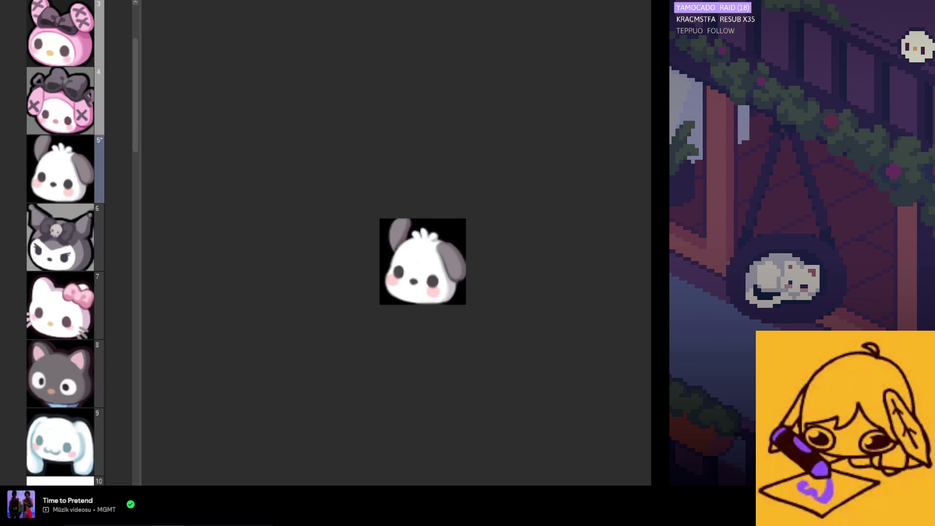
scroll(463, 281, "up", 1)
scroll(463, 281, "up", 1)
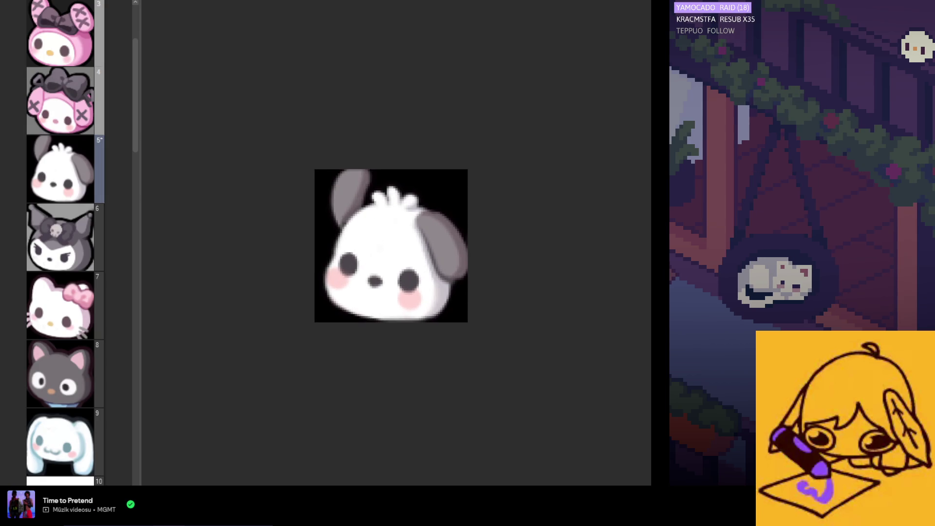
scroll(464, 268, "up", 1)
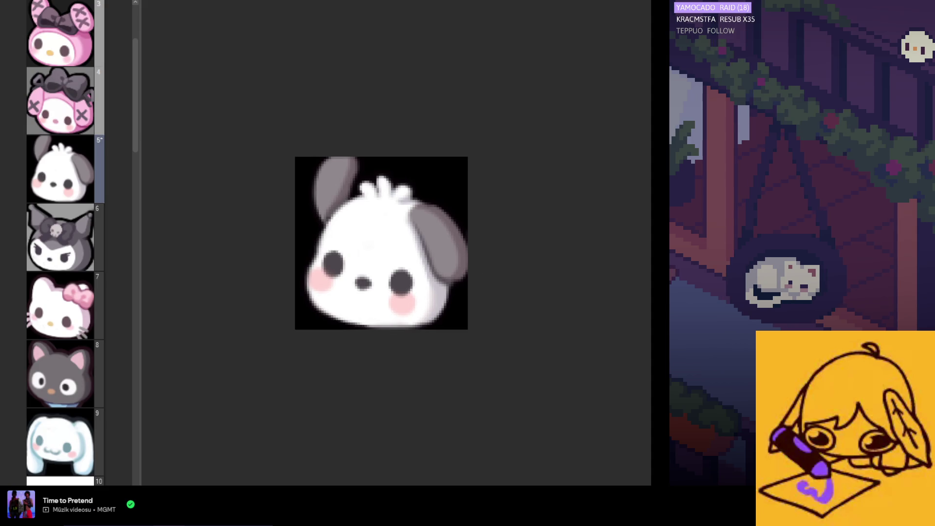
scroll(445, 283, "up", 1)
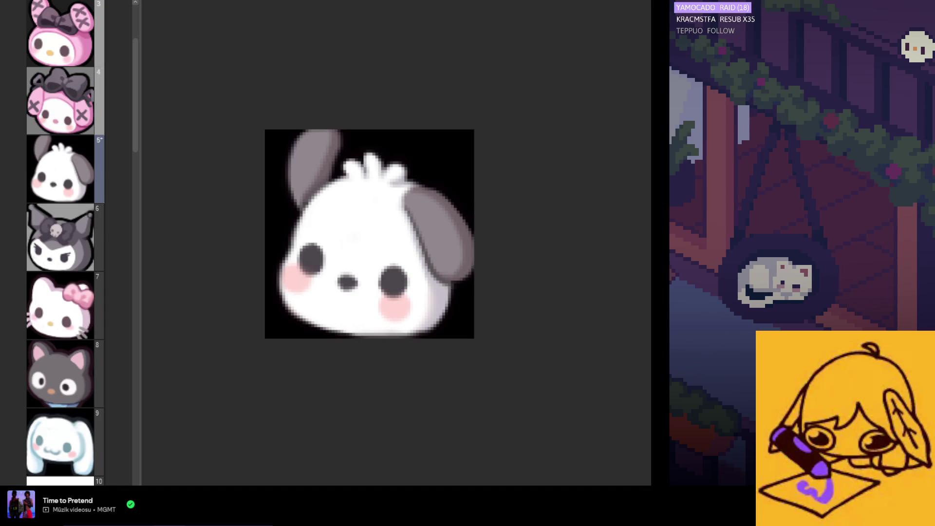
- Swap the black backdrop for grey, mirror the emote horizontally, and zoom in
key("ctrl+z")
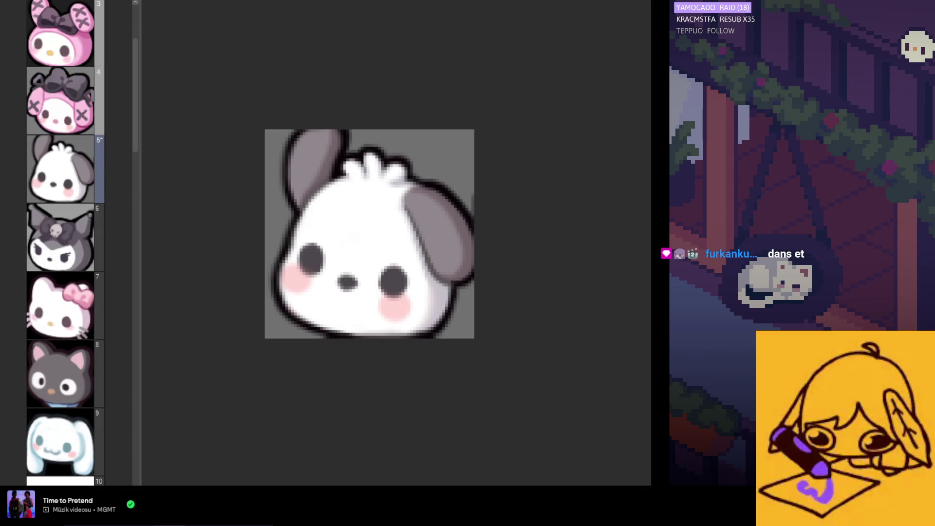
key("m")
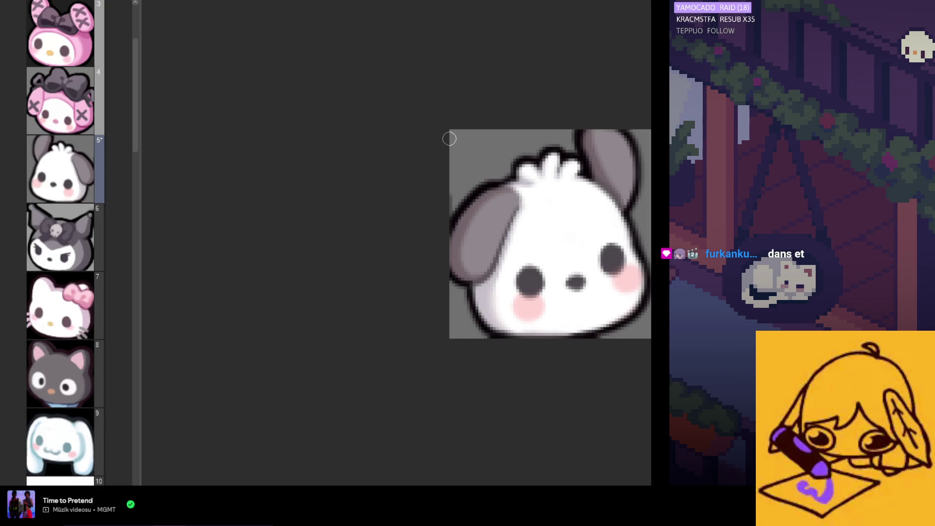
scroll(448, 205, "down", 1)
scroll(442, 254, "down", 1)
scroll(488, 233, "up", 2)
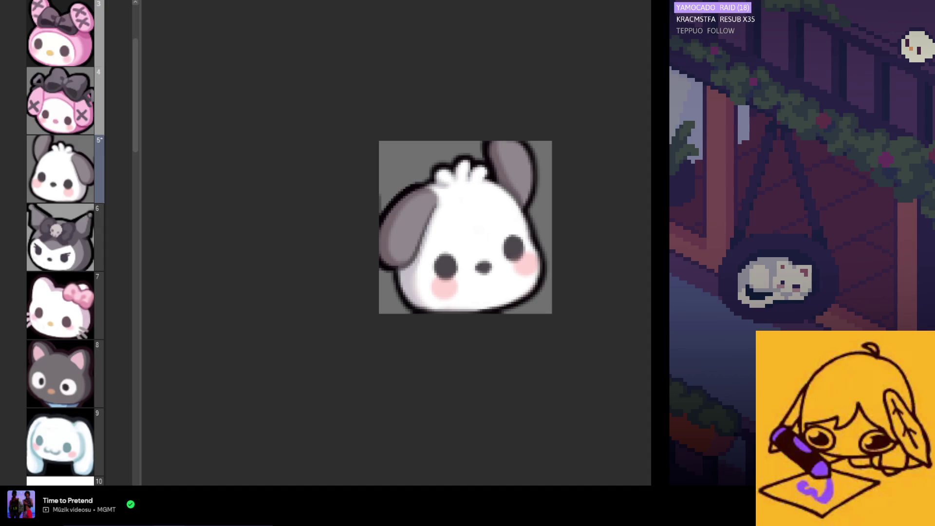
key("ctrl+plus")
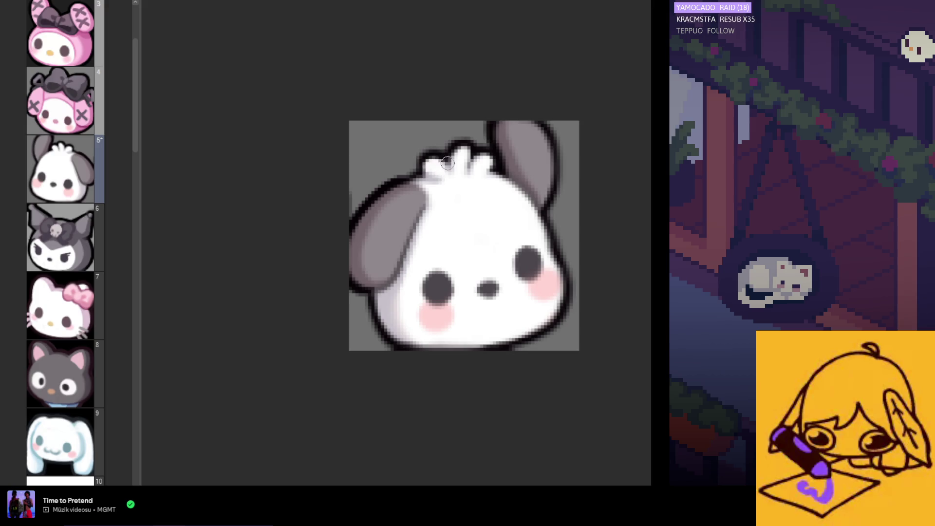
- Darken the head tuft outline, flip the emote back, and sharpen the tuft's shape
left_click_drag(430, 153, 459, 143)
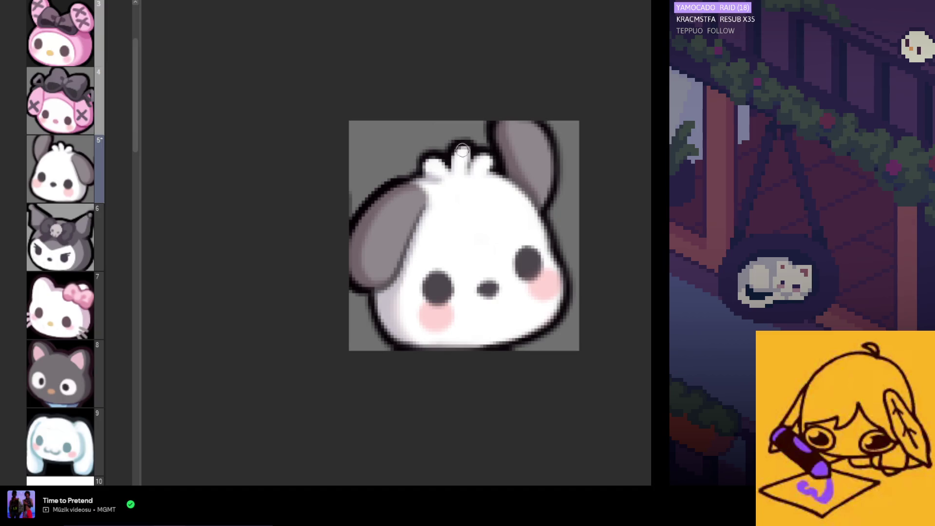
key("h")
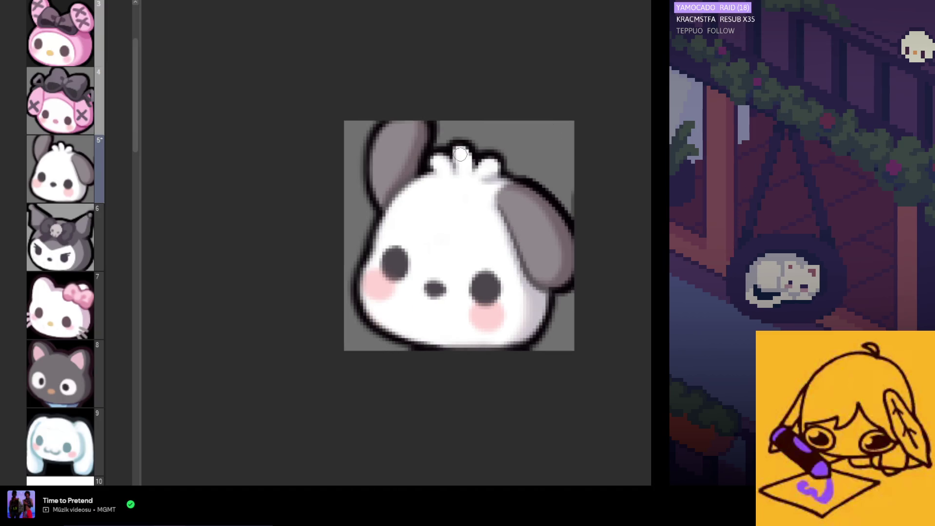
left_click_drag(462, 151, 456, 170)
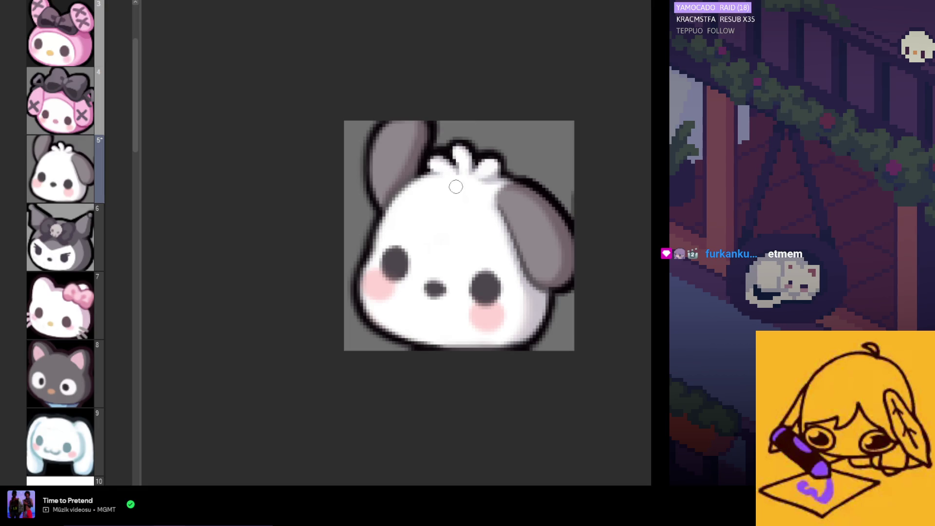
- Extend the head tuft upward, then sample white and paint over the right ear's top corner
scroll(455, 156, "down", 2)
scroll(455, 156, "down", 2)
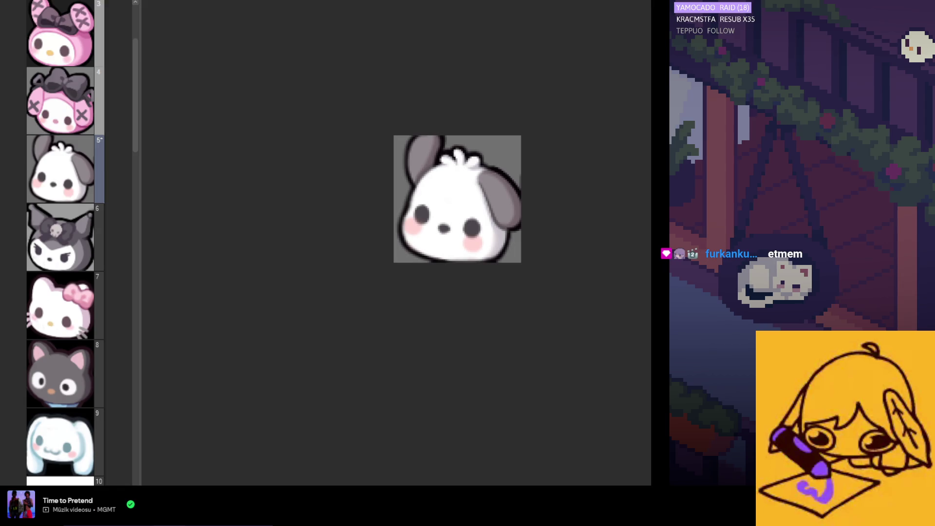
scroll(530, 229, "up", 1)
scroll(502, 185, "down", 1)
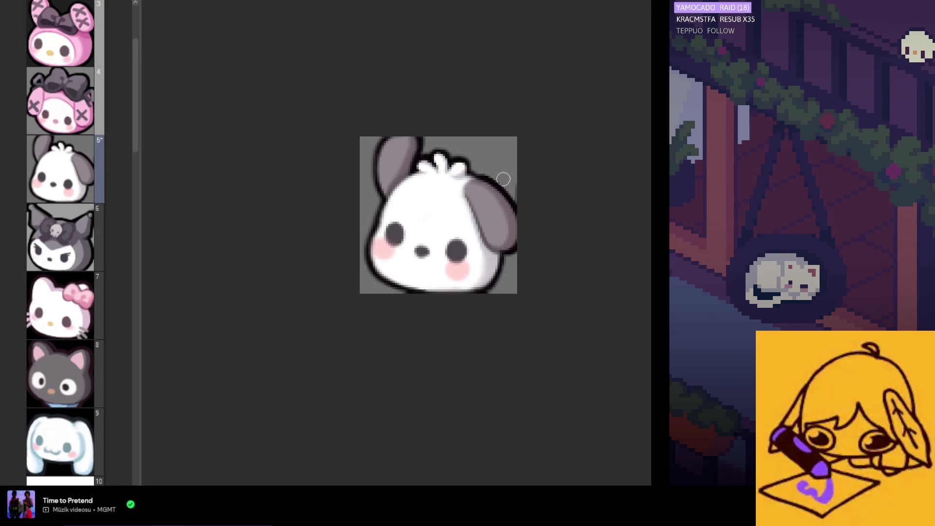
scroll(487, 197, "up", 2)
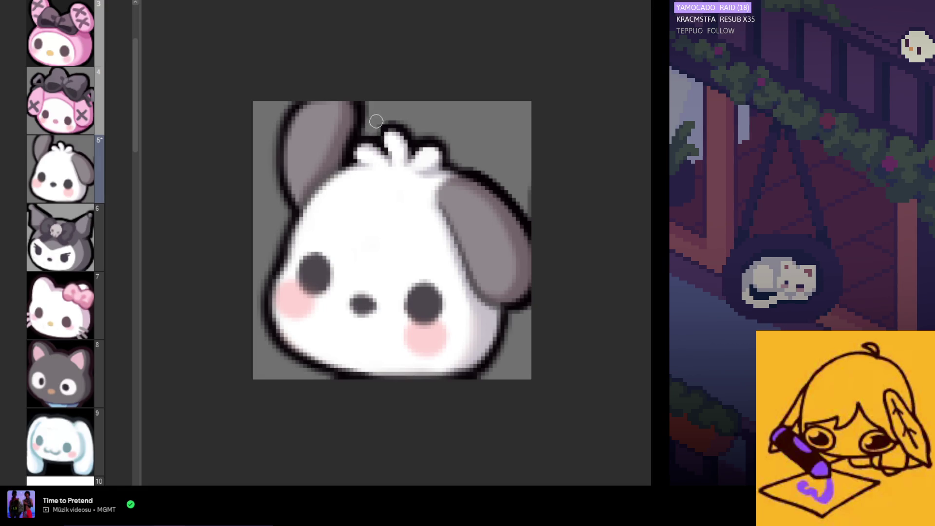
left_click_drag(389, 149, 391, 129)
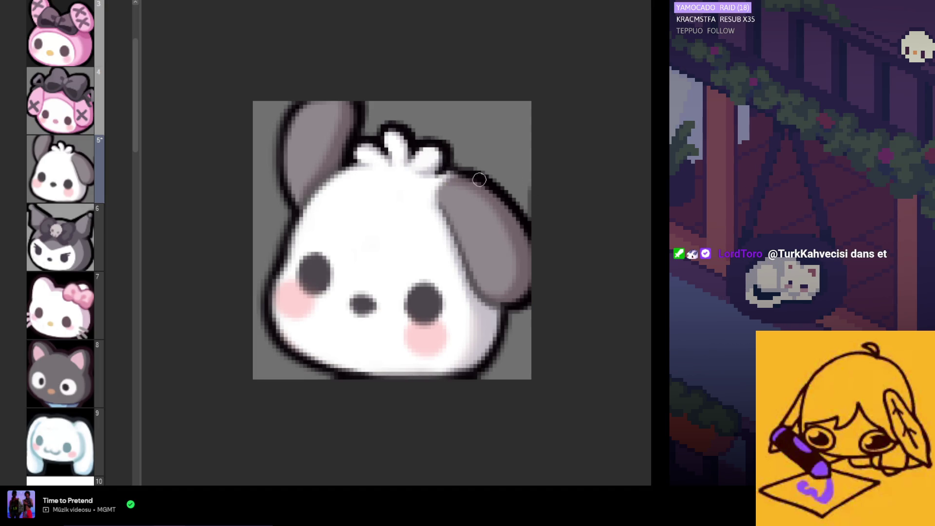
left_click(476, 328, "alt")
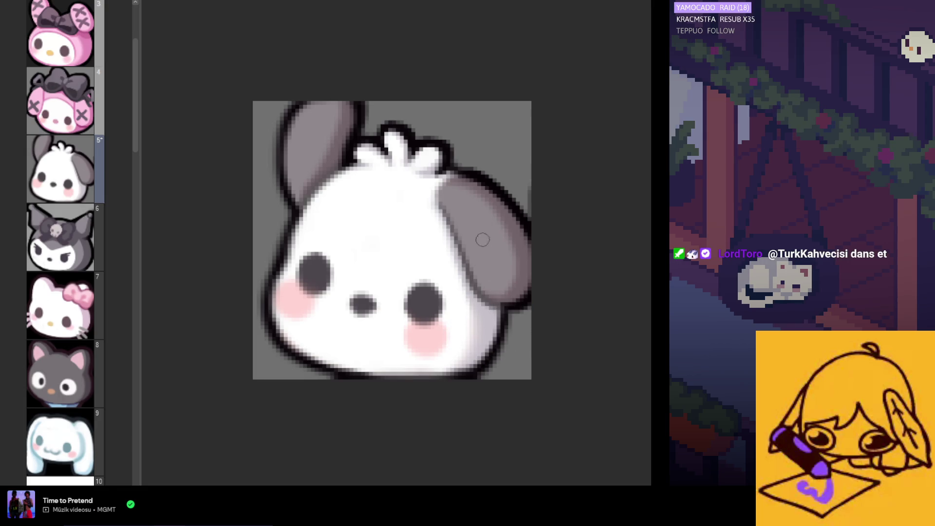
left_click_drag(446, 195, 435, 176)
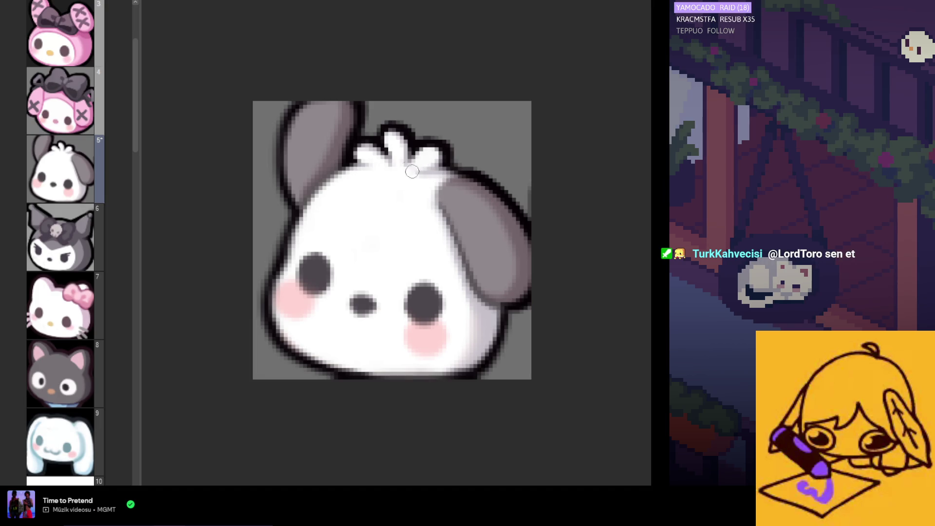
scroll(390, 173, "down", 3)
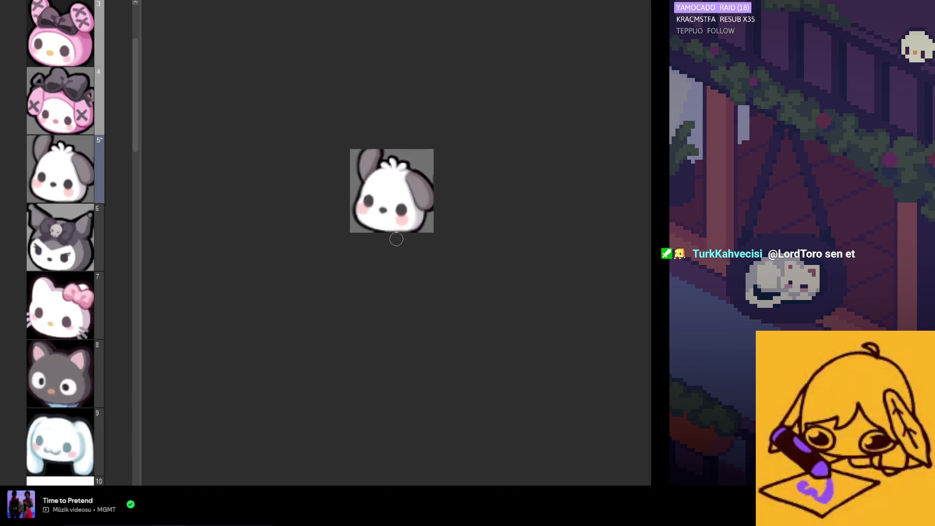
scroll(397, 234, "up", 4)
scroll(403, 211, "down", 1)
scroll(404, 211, "down", 1)
scroll(409, 219, "up", 1)
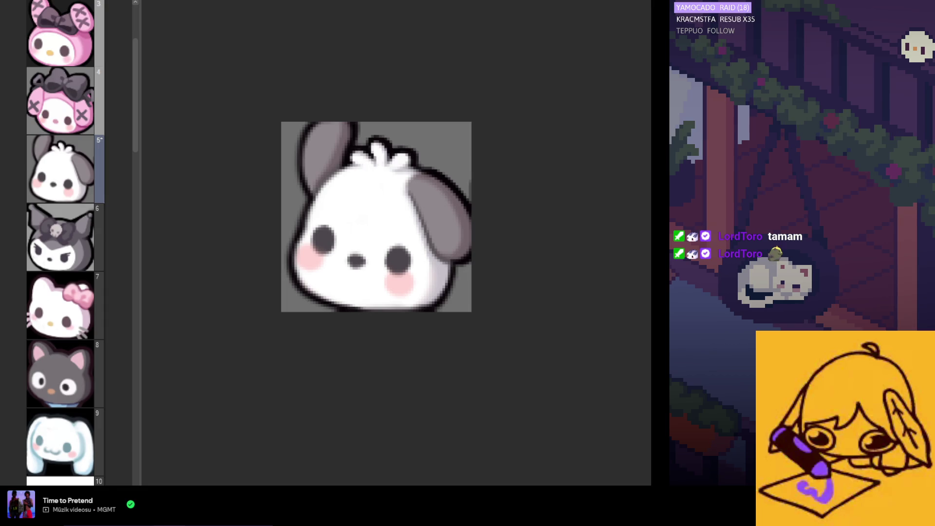
scroll(363, 188, "up", 2)
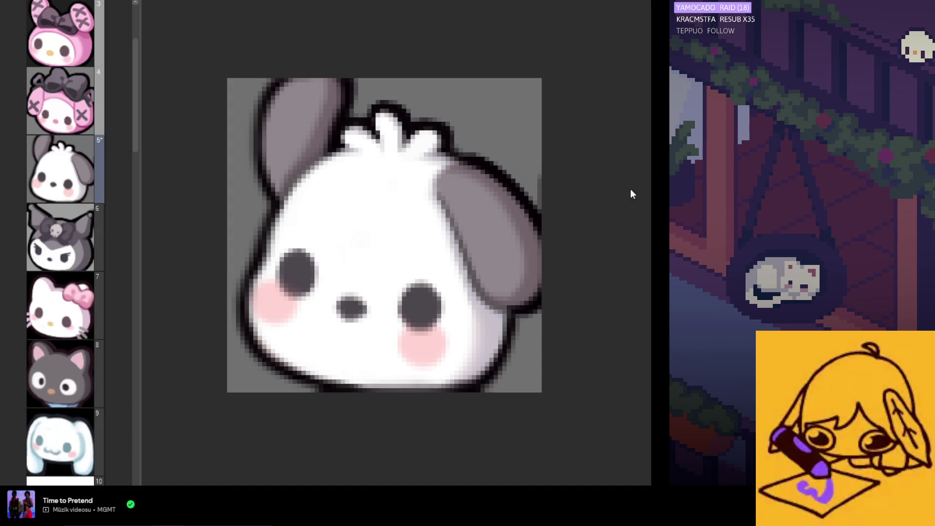
scroll(344, 119, "down", 3)
scroll(344, 119, "down", 2)
scroll(401, 127, "up", 3)
scroll(401, 128, "up", 2)
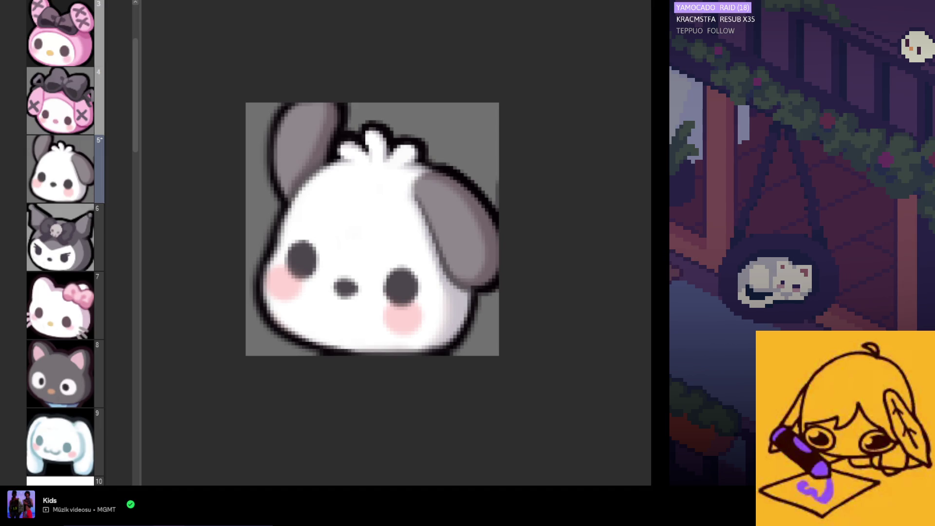
- Zoom out, mirror the view horizontally with M, and pan the puppy head back to centre
scroll(410, 283, "down", 2)
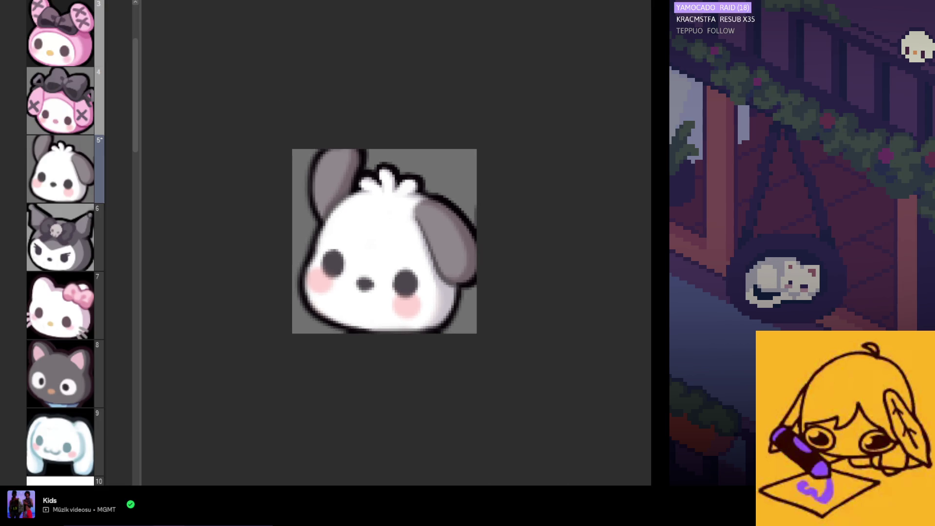
scroll(440, 341, "down", 1)
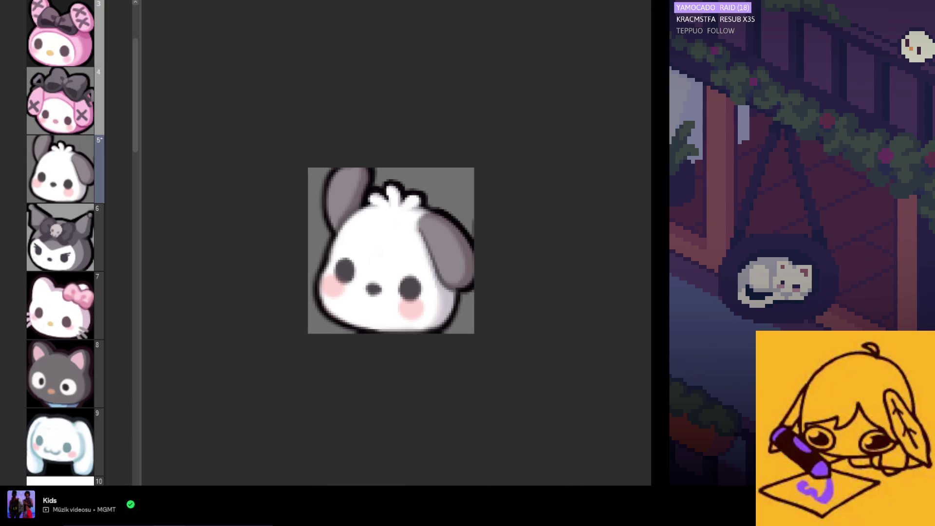
scroll(564, 324, "up", 1)
key("m")
key("m")
key("m")
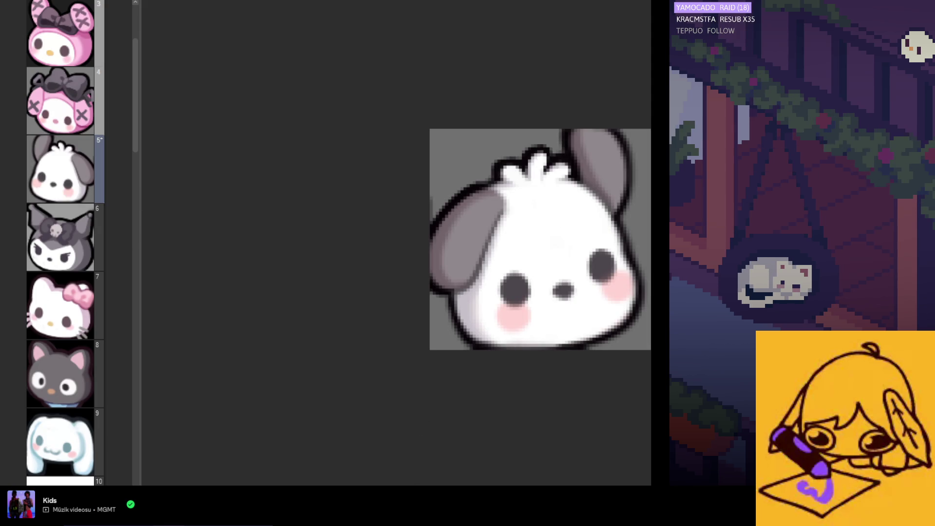
left_click_drag(540, 239, 450, 239)
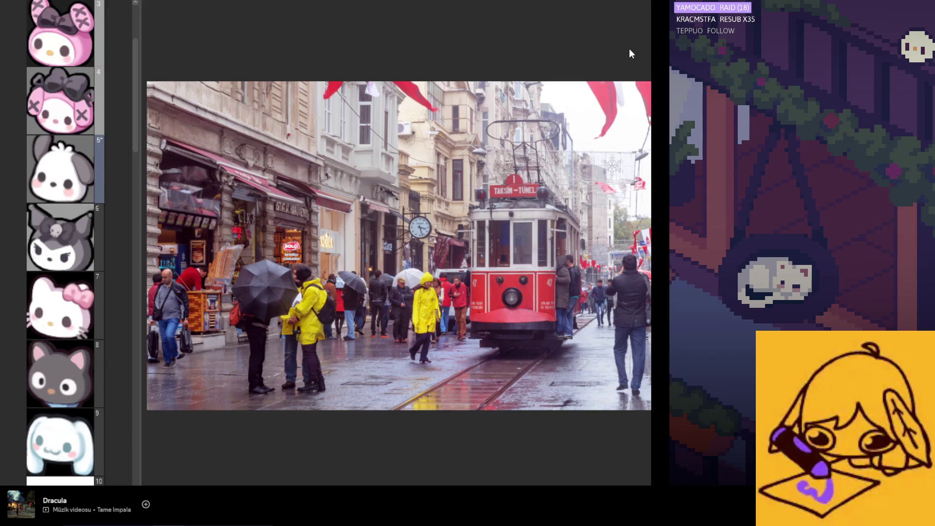
- Zoom into the street photo and paint a pale blob on the red tram's front
scroll(517, 351, "up", 2)
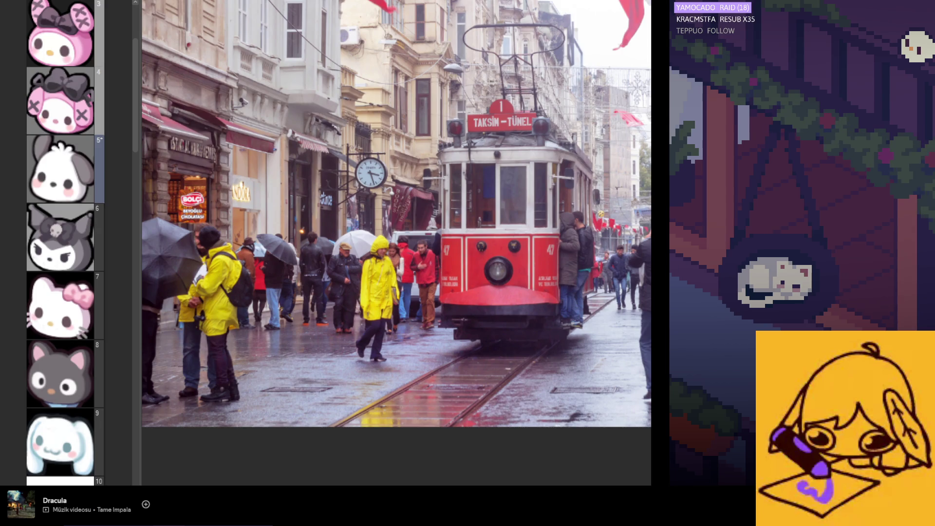
left_click_drag(548, 261, 550, 266)
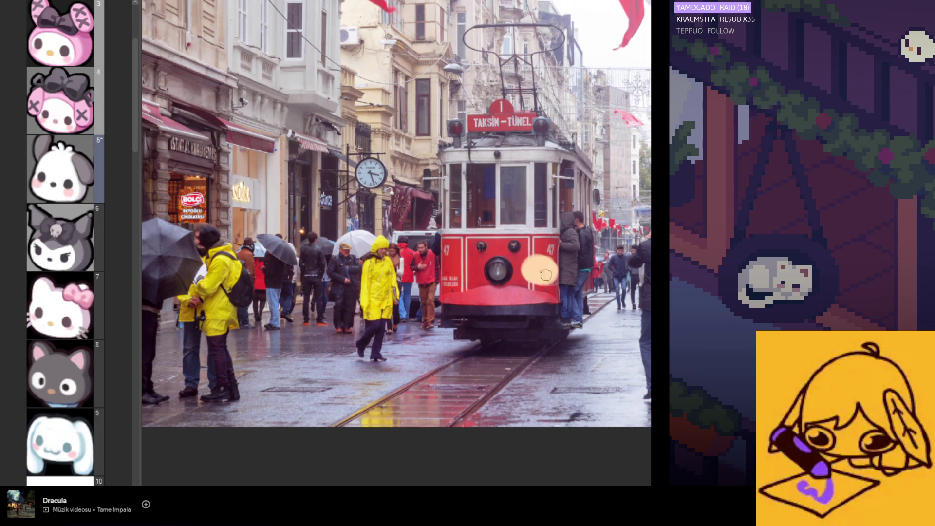
- Lighten the pale blob on the tram's front, then undo and redo to compare
left_click_drag(533, 270, 554, 262)
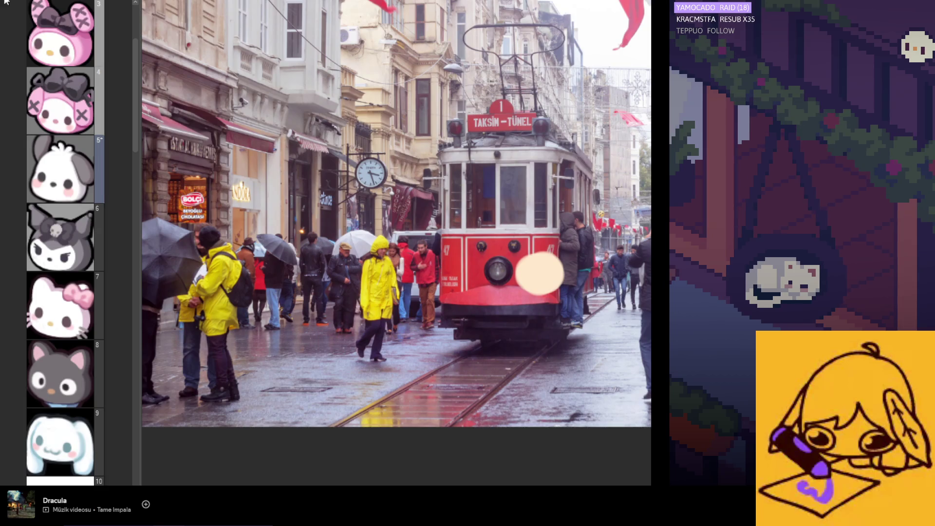
key("ctrl+z")
key("ctrl+y")
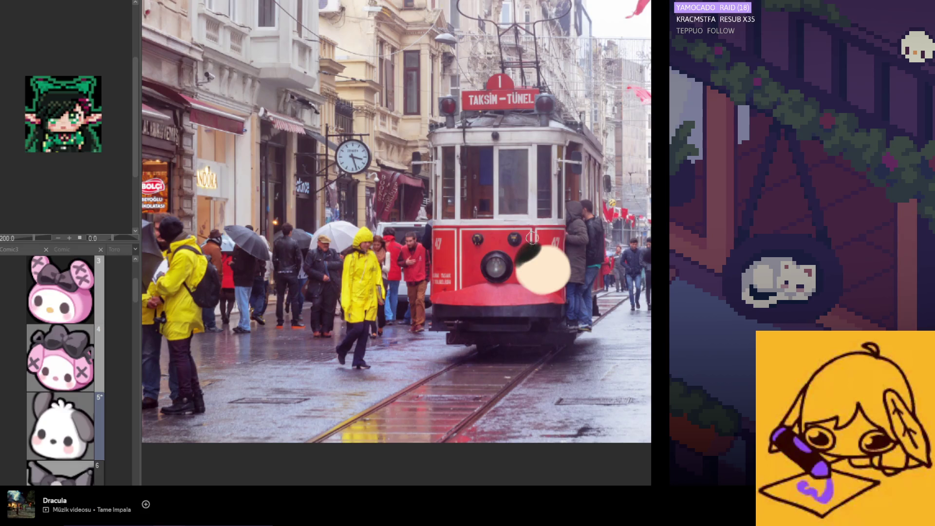
- Sample the sprite's dark colour, paint hair and a pointed left ear, and undo the messy mouth stroke
left_click(61, 90)
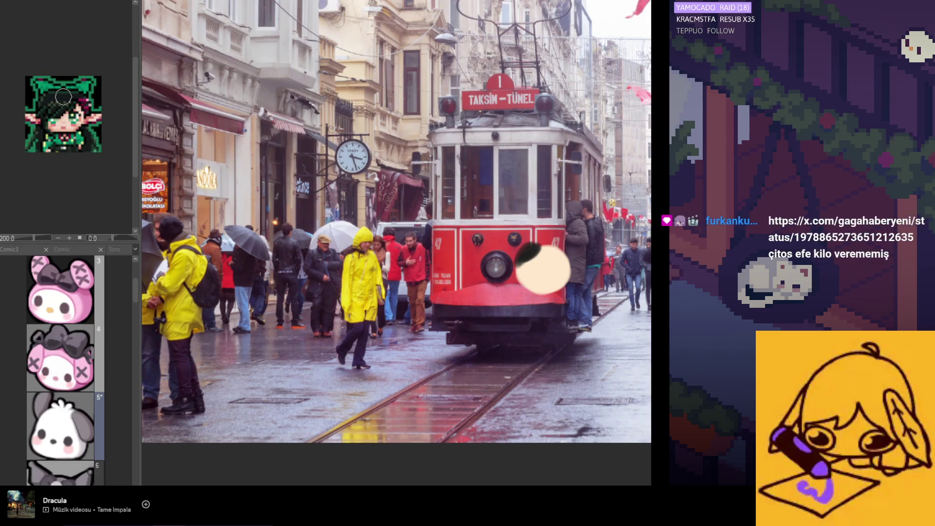
left_click_drag(543, 240, 515, 269)
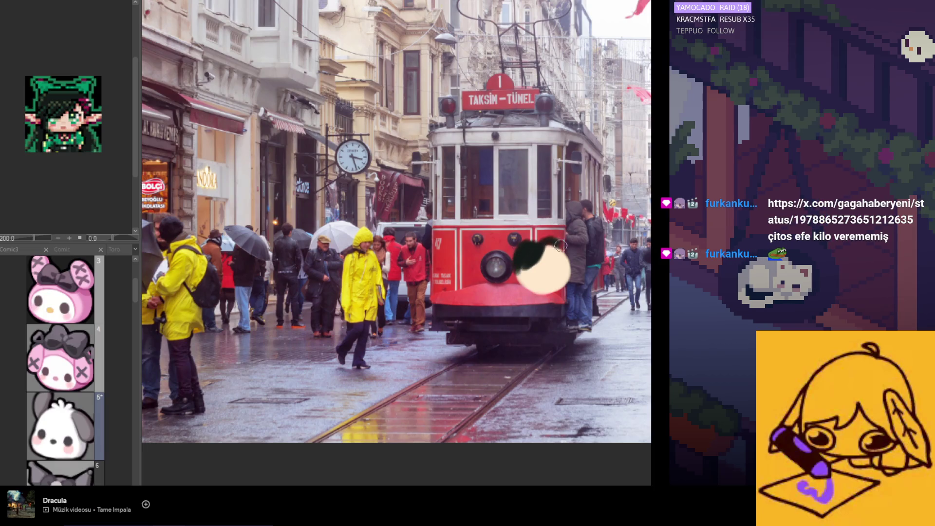
left_click_drag(561, 246, 568, 261)
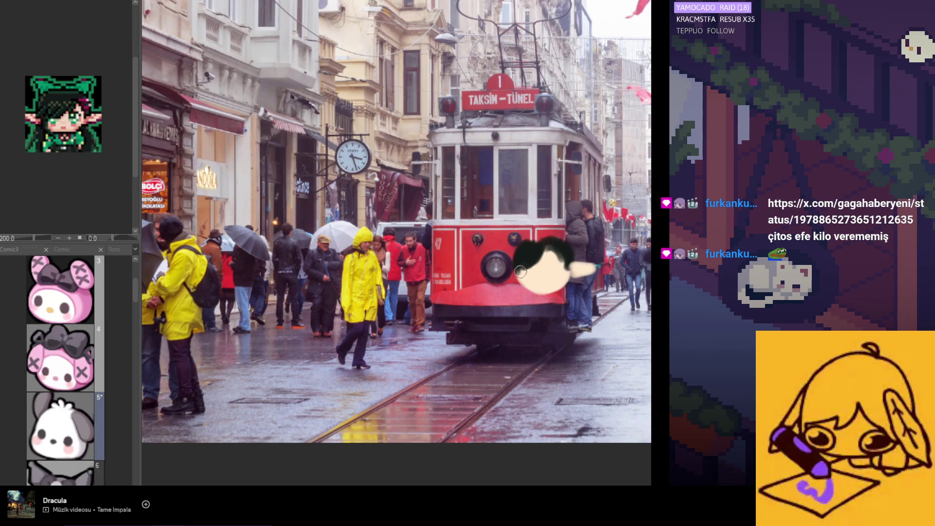
left_click_drag(509, 263, 549, 270)
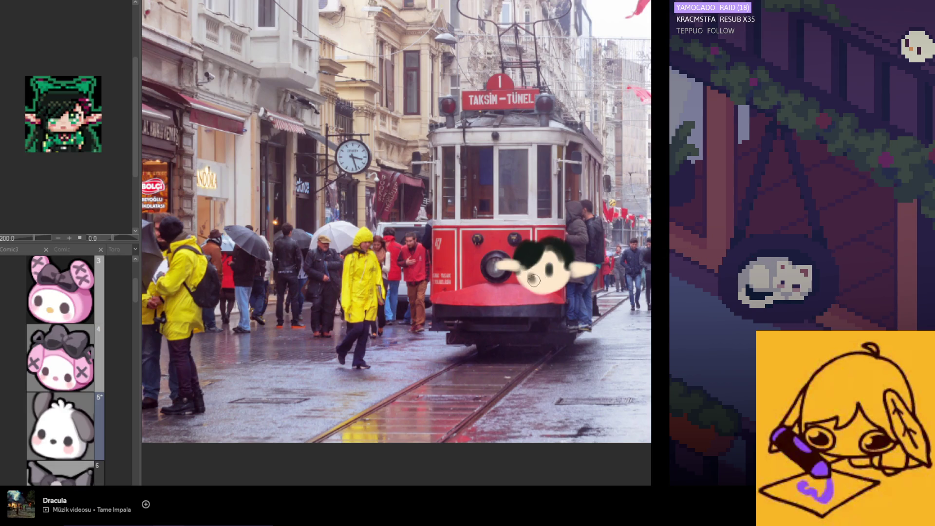
key("ctrl+z")
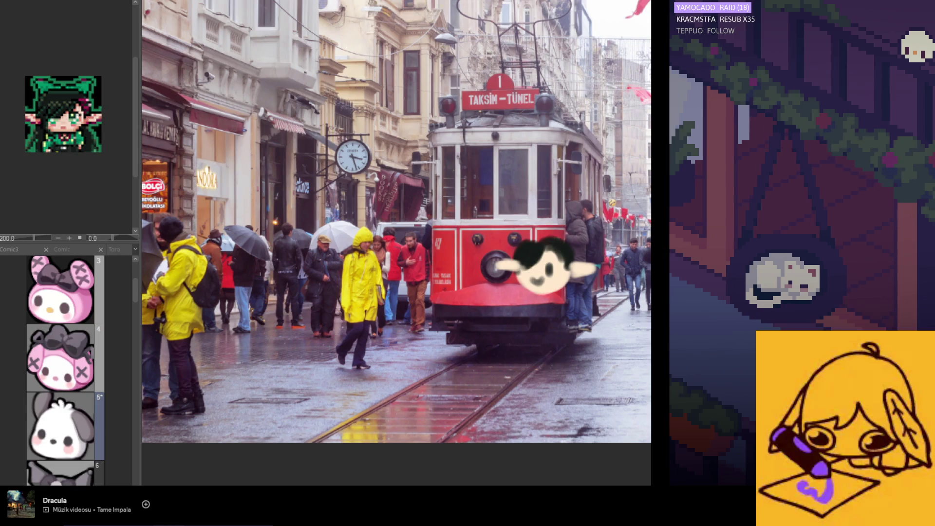
- Paint long hair, a yellow body with an arm toward the tram, and two dark legs
mouse_move(521, 273)
left_mouse_down()
mouse_move(533, 307)
mouse_move(508, 363)
mouse_move(540, 376)
mouse_move(560, 298)
mouse_move(560, 366)
mouse_move(528, 361)
mouse_move(560, 351)
left_mouse_up()
mouse_move(524, 311)
left_mouse_down()
mouse_move(483, 315)
mouse_move(483, 326)
left_mouse_up()
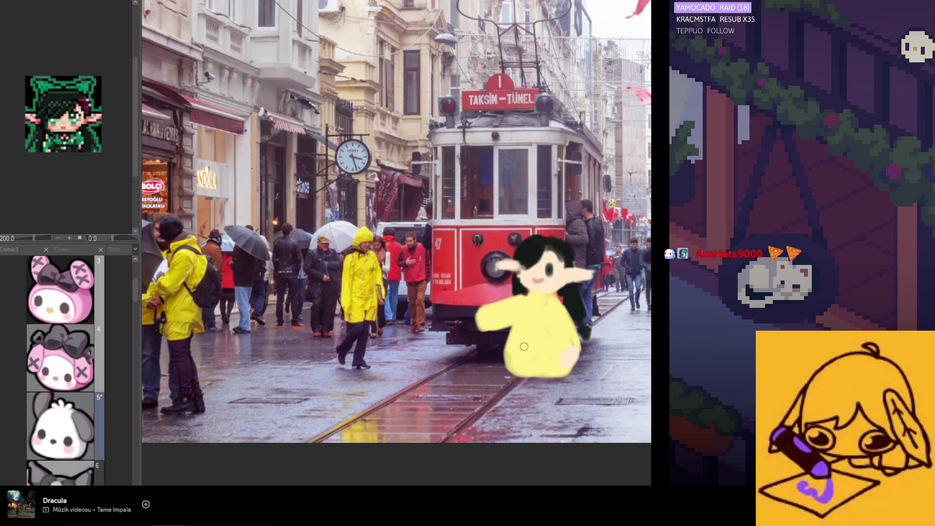
mouse_move(550, 380)
left_mouse_down()
mouse_move(514, 375)
mouse_move(529, 386)
mouse_move(530, 406)
mouse_move(535, 390)
mouse_move(513, 436)
left_mouse_up()
mouse_move(548, 383)
left_mouse_down()
mouse_move(555, 427)
mouse_move(554, 409)
mouse_move(544, 438)
left_mouse_up()
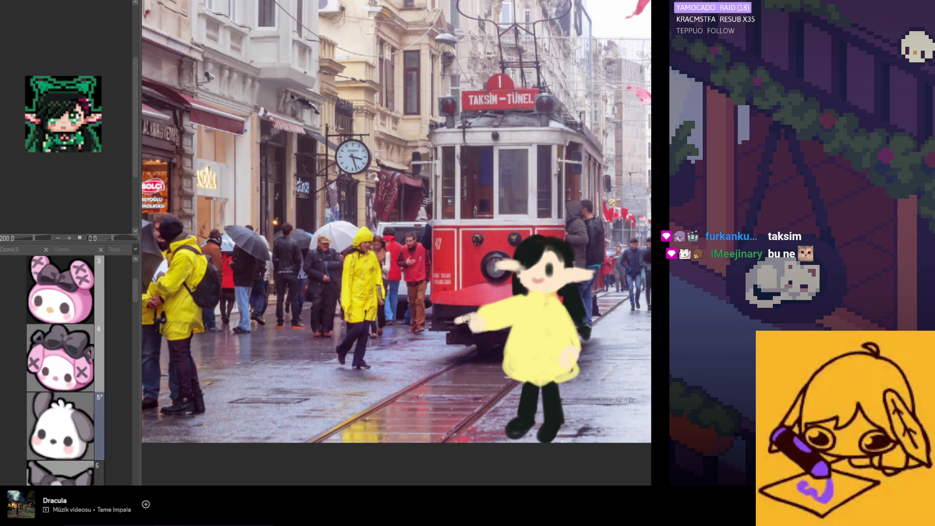
left_click(550, 326, "ctrl")
- Brush a filled yellow speech bubble beside the figure's head
left_click_drag(574, 239, 599, 202)
left_click_drag(650, 217, 577, 246)
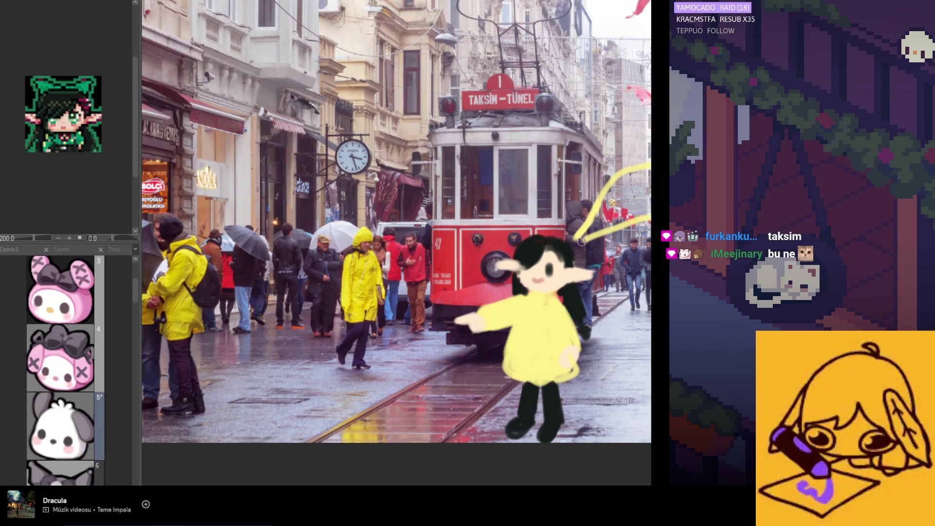
left_click_drag(651, 192, 574, 248)
left_click_drag(651, 165, 618, 184)
mouse_move(595, 219)
left_mouse_down()
mouse_move(647, 187)
mouse_move(610, 208)
mouse_move(621, 207)
left_mouse_up()
- Letter 'Bu ne?' in black, then add a green hair bow and an open red mouth
left_click(541, 256, "alt")
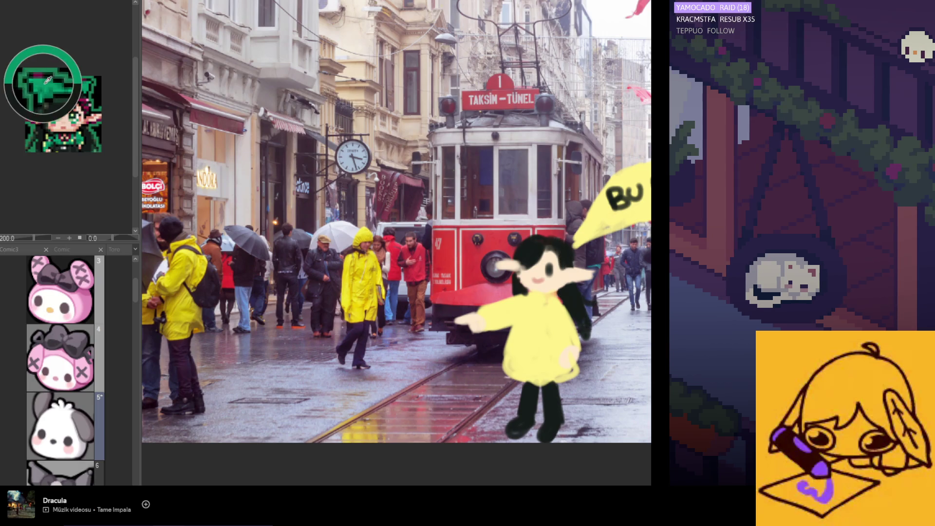
left_click_drag(527, 227, 570, 238)
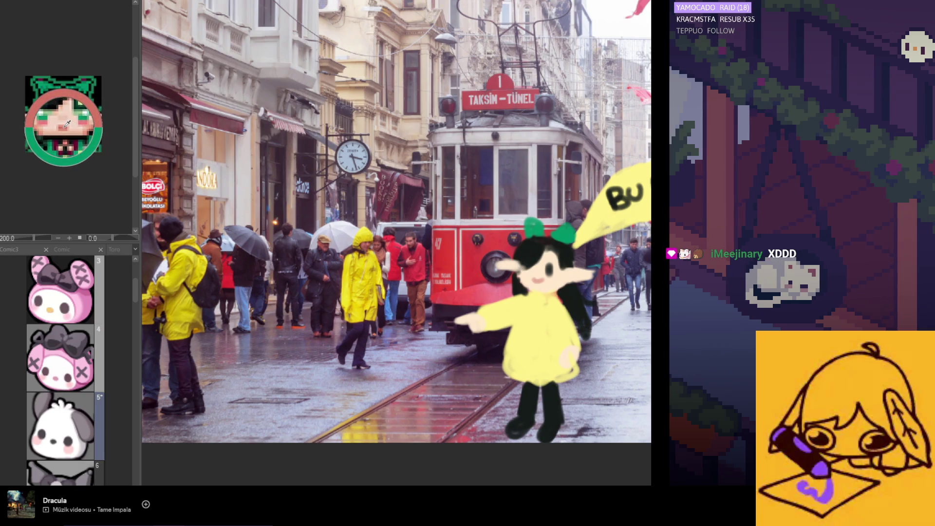
left_click_drag(537, 283, 539, 275)
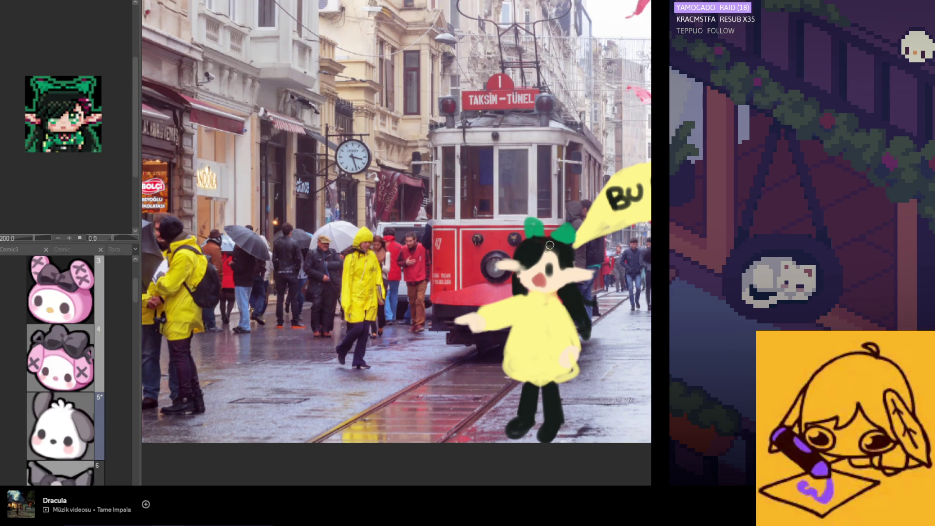
scroll(550, 245, "down", 1)
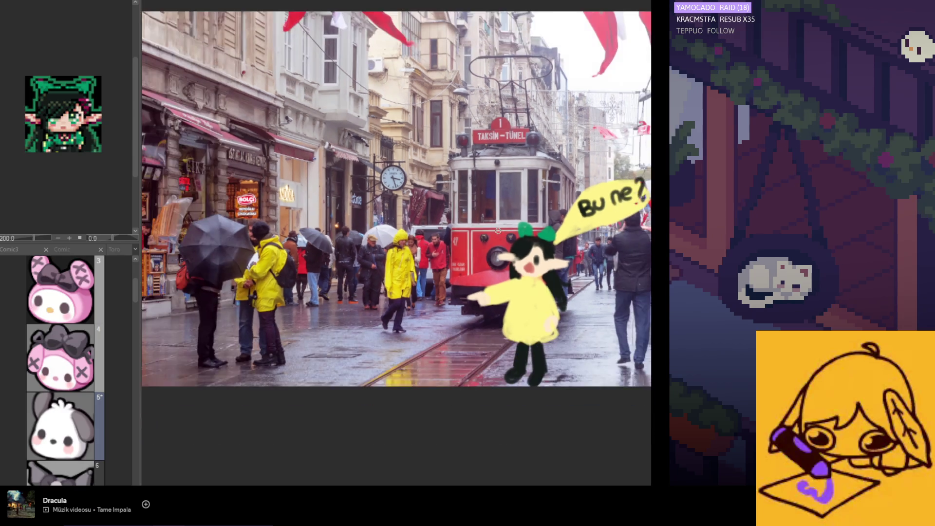
- Drag the figure and its bubble around the street, settling right of the man in the dark jacket
mouse_move(556, 294)
left_mouse_down()
mouse_move(385, 273)
mouse_move(488, 176)
mouse_move(712, 265)
left_mouse_up()
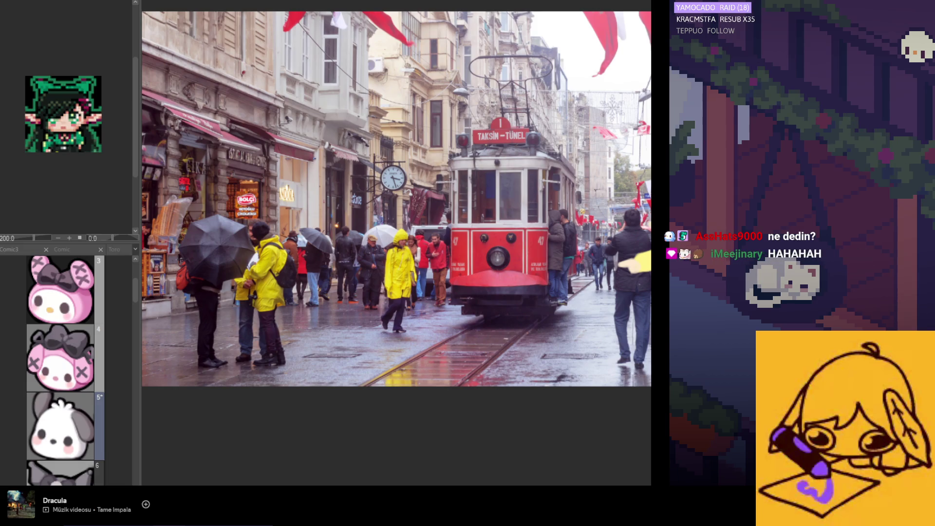
mouse_move(711, 265)
left_mouse_down()
mouse_move(306, 269)
mouse_move(506, 267)
left_mouse_up()
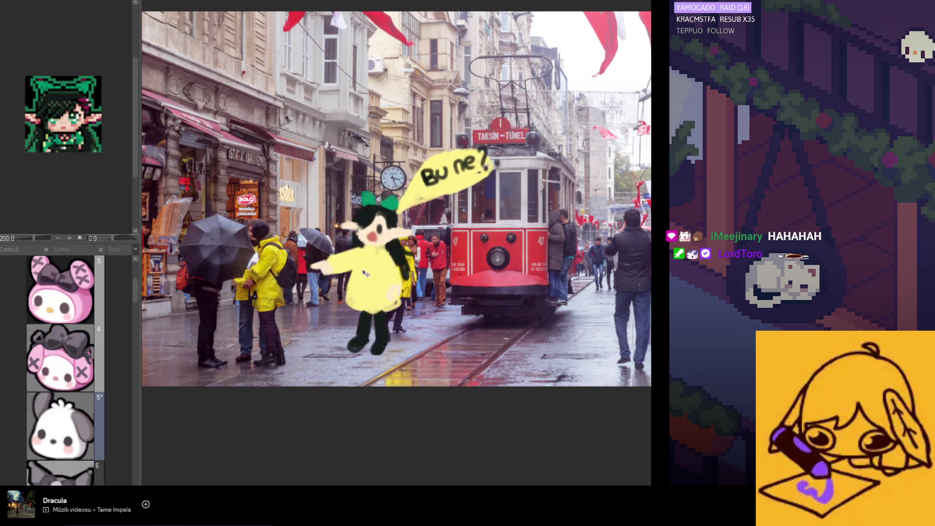
mouse_move(506, 267)
left_mouse_down()
mouse_move(413, 267)
mouse_move(413, 253)
left_mouse_up()
mouse_move(521, 153)
left_mouse_down()
mouse_move(339, 271)
mouse_move(327, 291)
left_mouse_up()
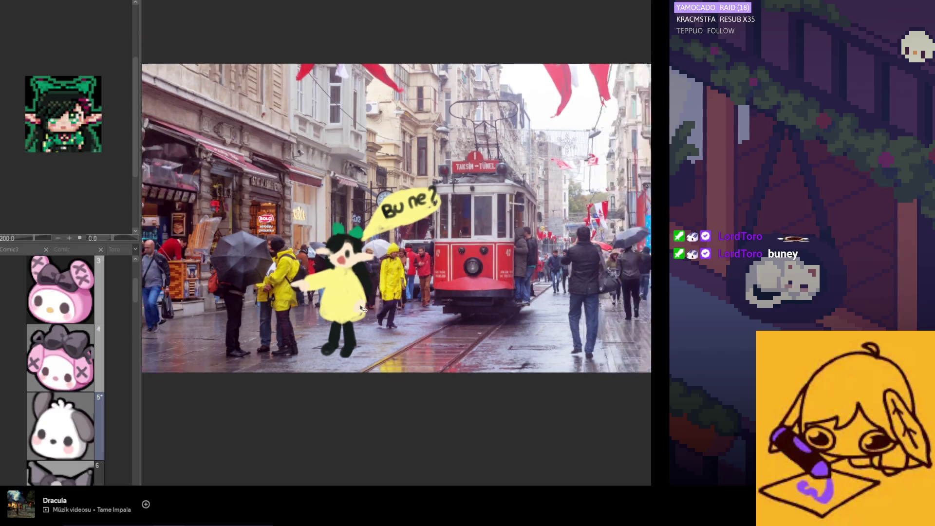
scroll(327, 291, "down", 2)
mouse_move(341, 292)
left_mouse_down()
mouse_move(483, 319)
mouse_move(443, 281)
left_mouse_up()
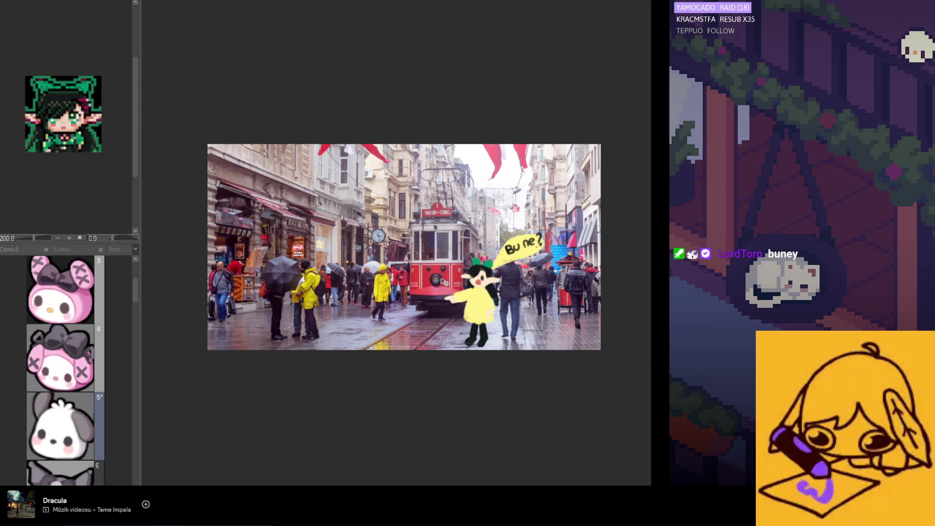
scroll(444, 281, "up", 1)
scroll(446, 278, "up", 2)
scroll(453, 271, "down", 2)
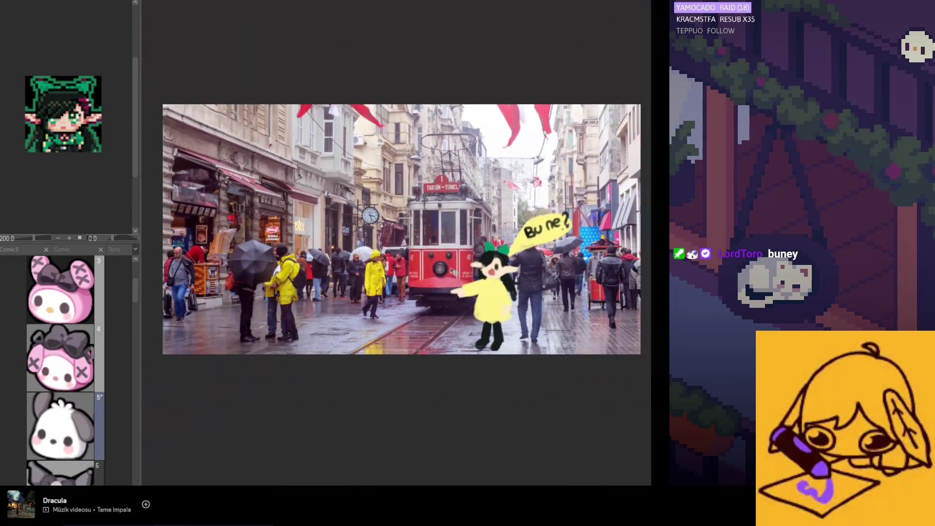
left_click_drag(488, 305, 492, 306)
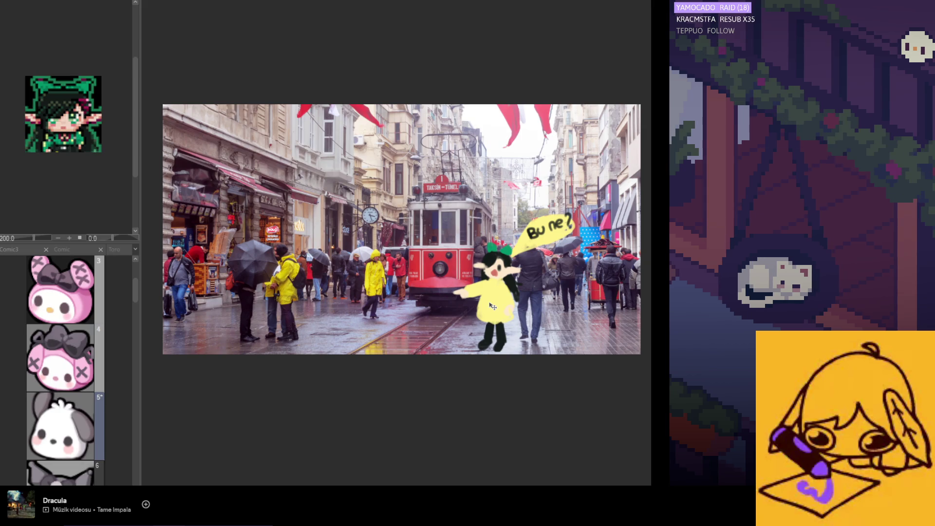
mouse_move(492, 306)
left_mouse_down()
mouse_move(584, 309)
mouse_move(565, 308)
left_mouse_up()
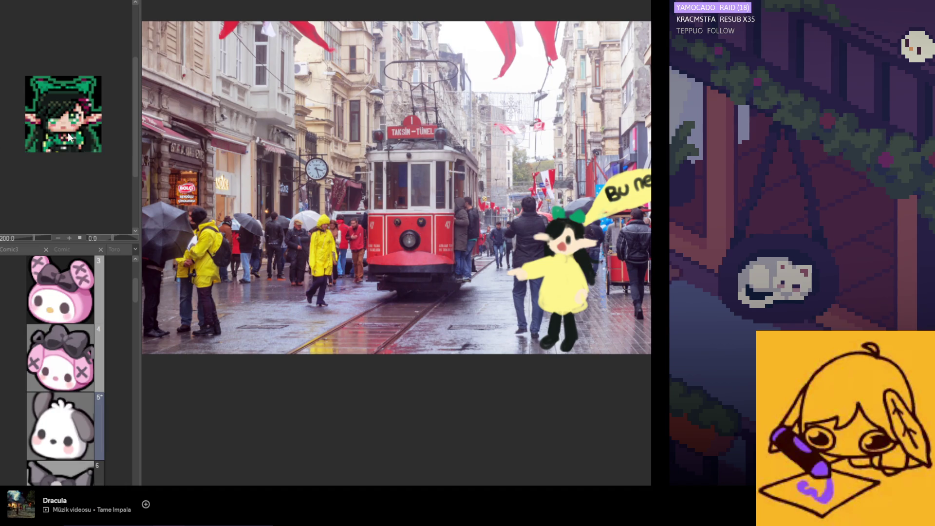
scroll(565, 278, "up", 4)
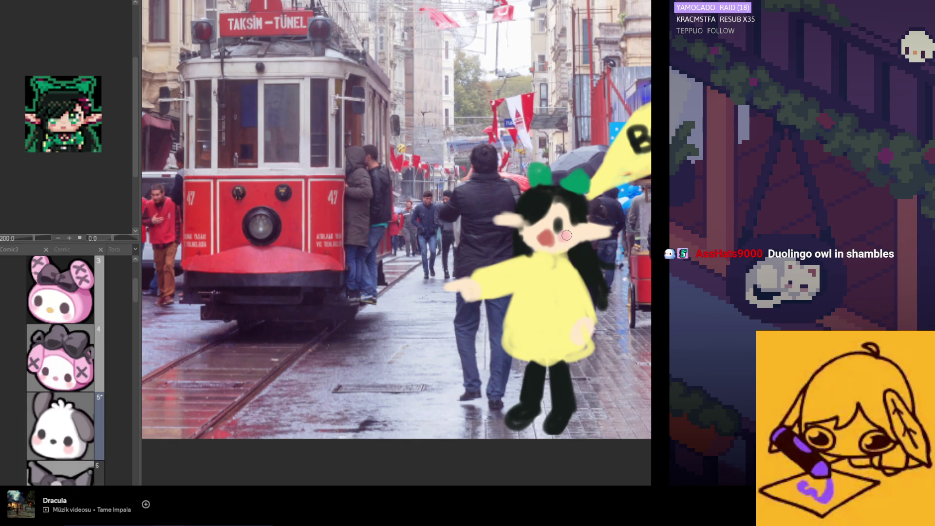
- Enlarge the red mouth, then paint a green backpack with straps using a bigger brush
left_click_drag(544, 240, 548, 242)
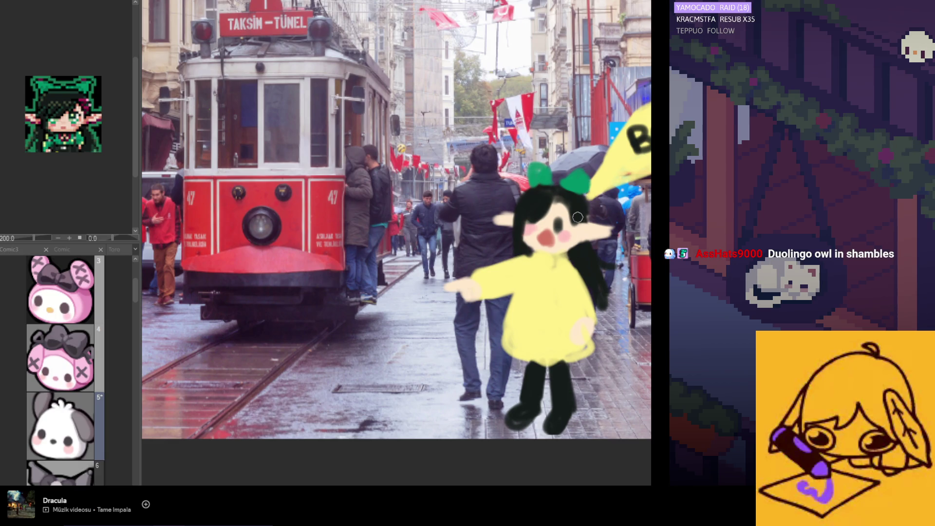
key("]")
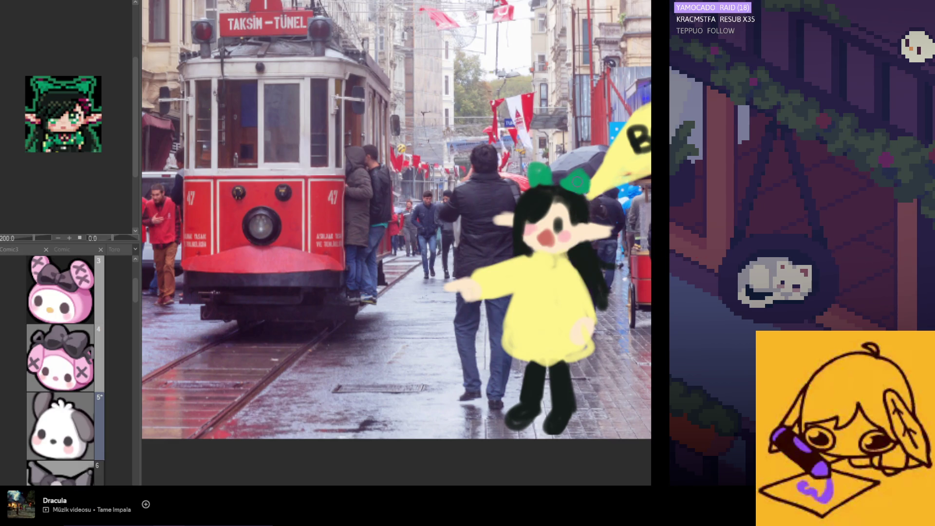
left_click_drag(597, 264, 613, 295)
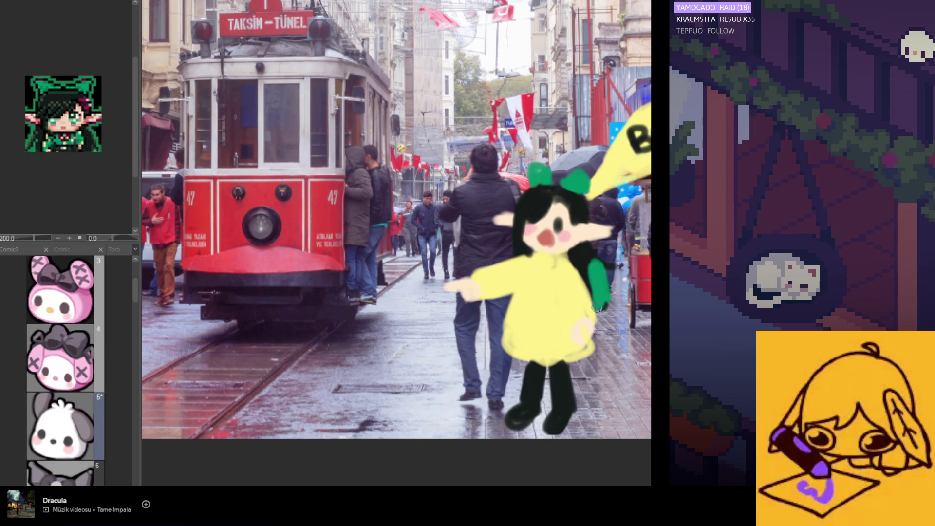
left_click_drag(590, 264, 519, 298)
left_click_drag(517, 250, 520, 294)
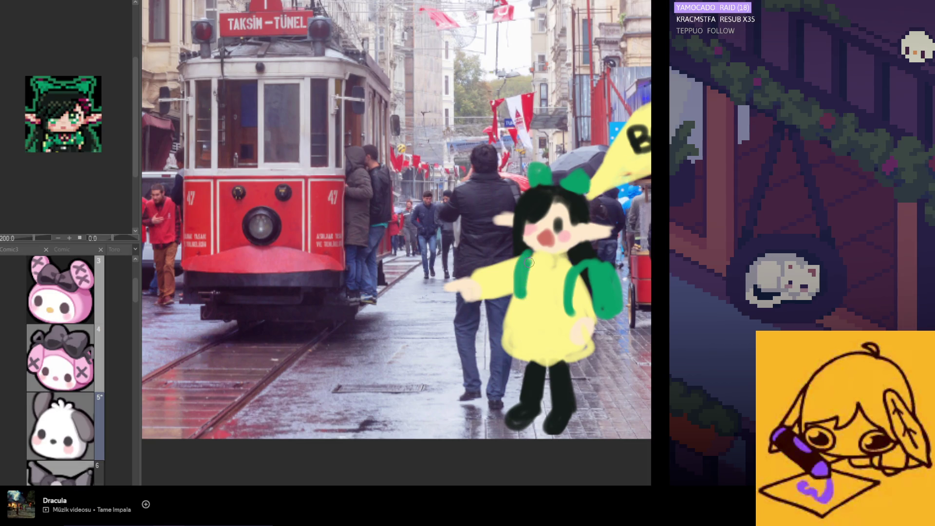
left_click_drag(524, 260, 524, 293)
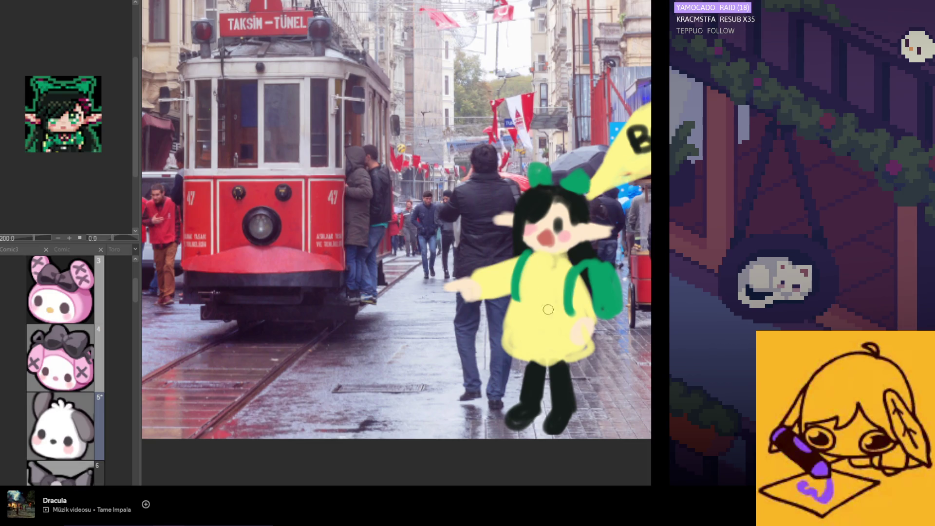
- Draw a long, pointed green stick from the figure's hand, redoing it once
left_click_drag(583, 332, 616, 394)
left_click_drag(601, 360, 618, 398)
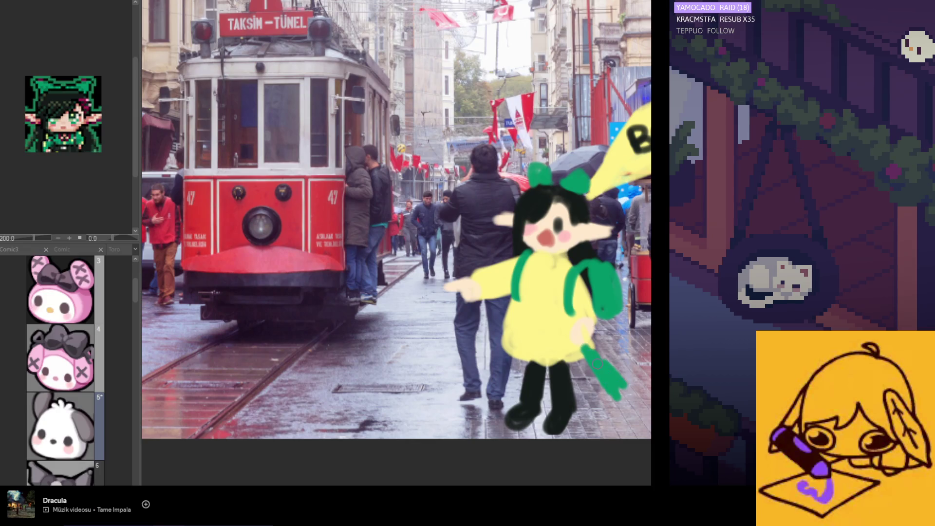
key("ctrl+z")
left_click_drag(601, 370, 629, 420)
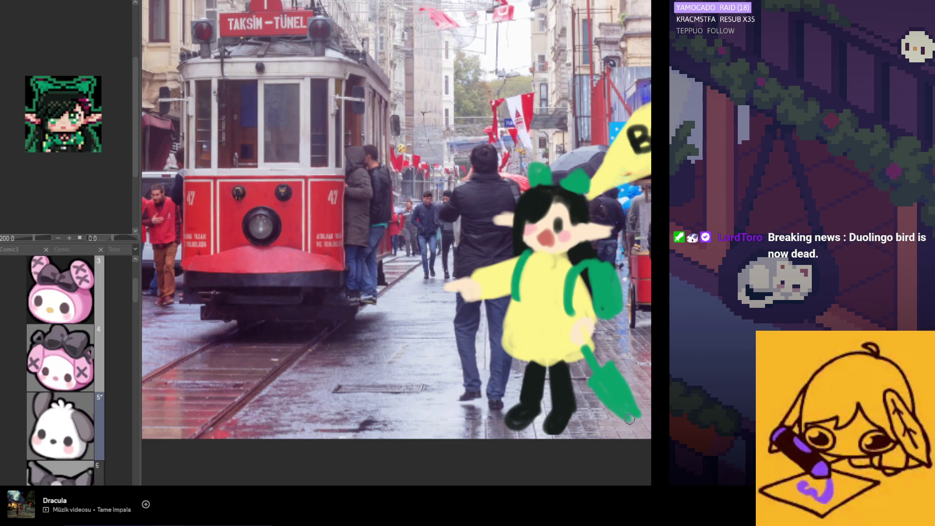
scroll(645, 429, "down", 2)
scroll(628, 407, "down", 1)
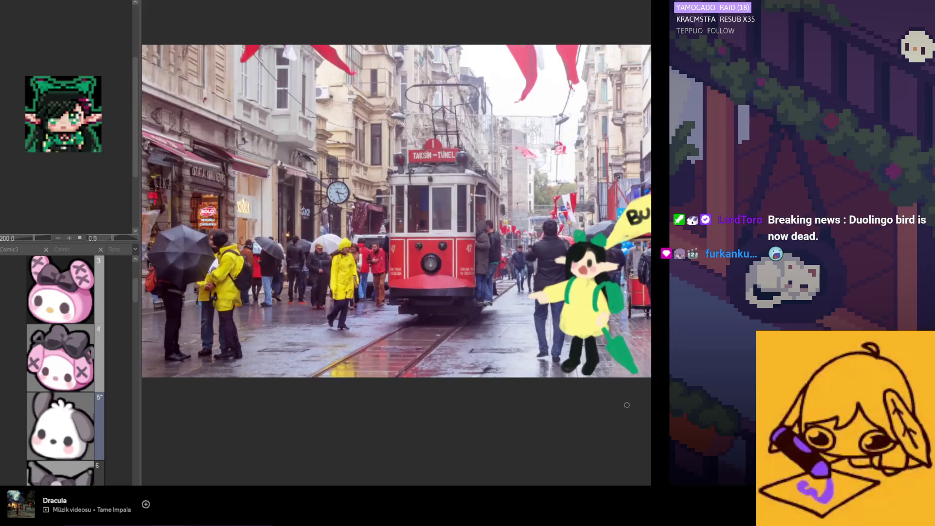
- Zoom out to view the frame 5 Pochacco emote canvas instead of the tram photo
scroll(612, 386, "down", 1)
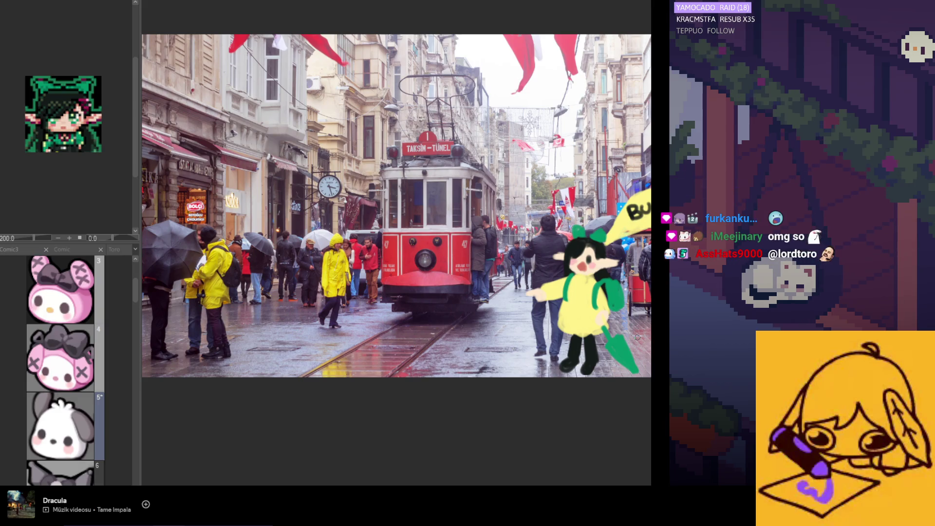
scroll(549, 376, "down", 2)
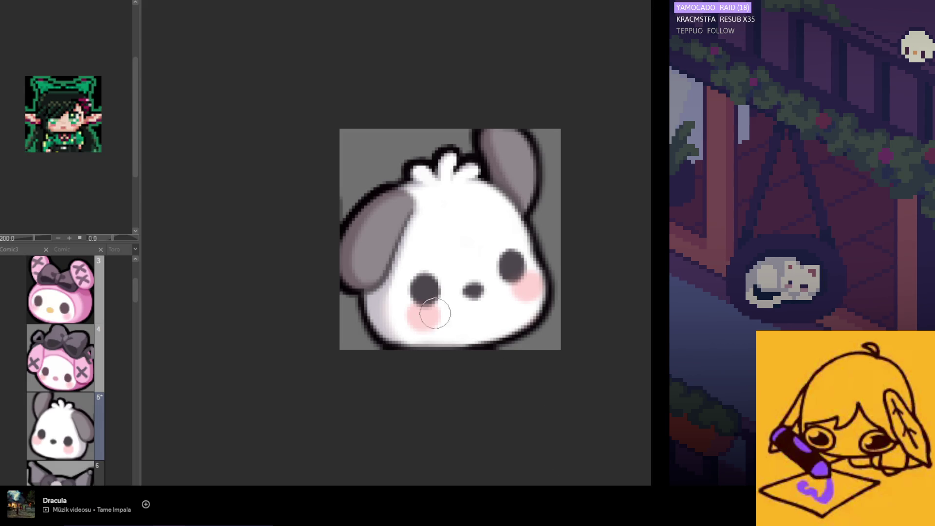
- Flip the emote view horizontally with H, then nudge it left and adjust the zoom
scroll(428, 319, "down", 2)
key("h")
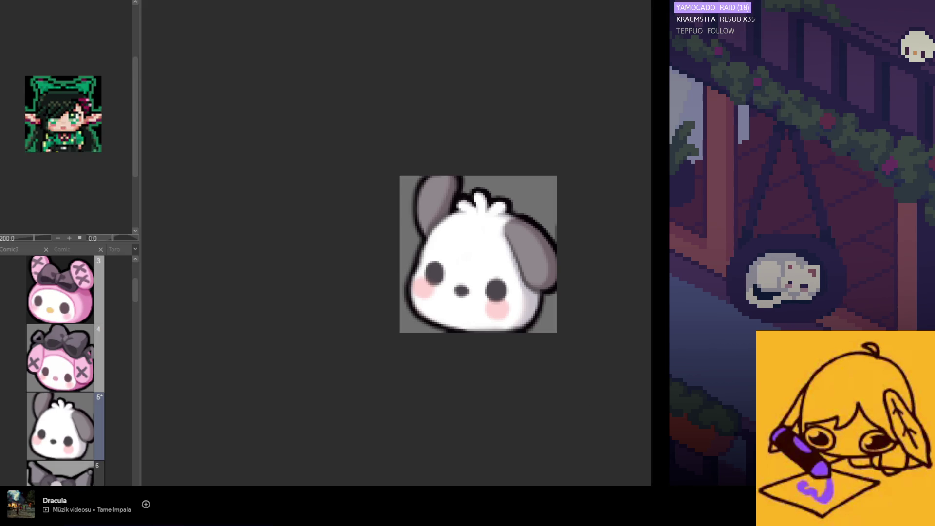
left_click_drag(519, 360, 509, 361)
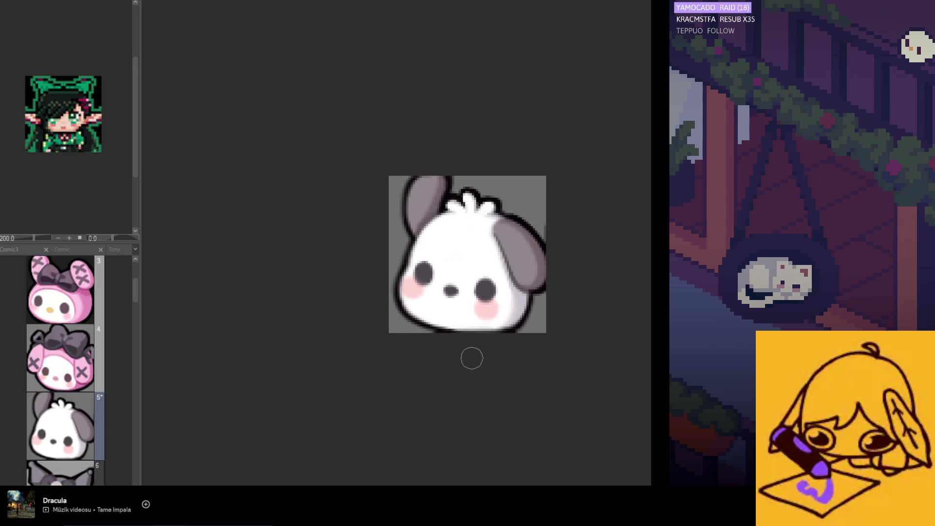
scroll(472, 358, "up", 2)
scroll(481, 323, "up", 1)
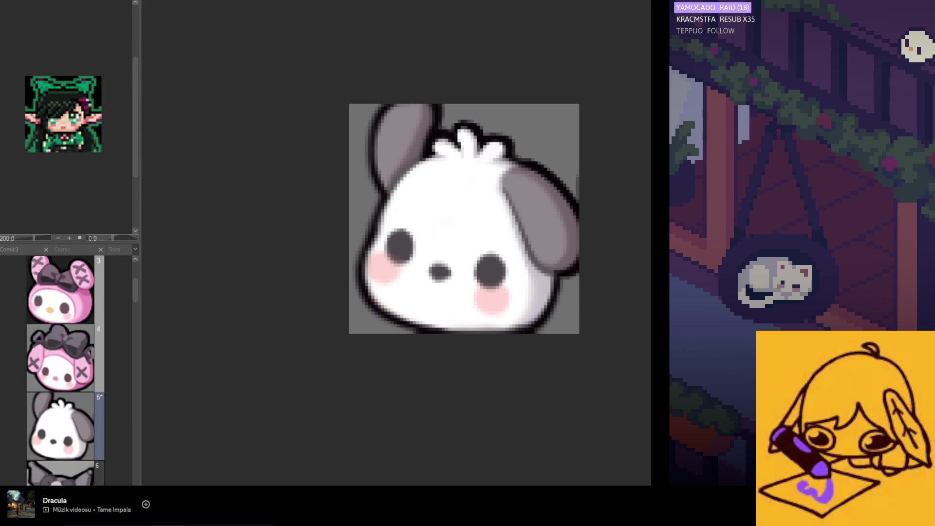
scroll(425, 289, "down", 2)
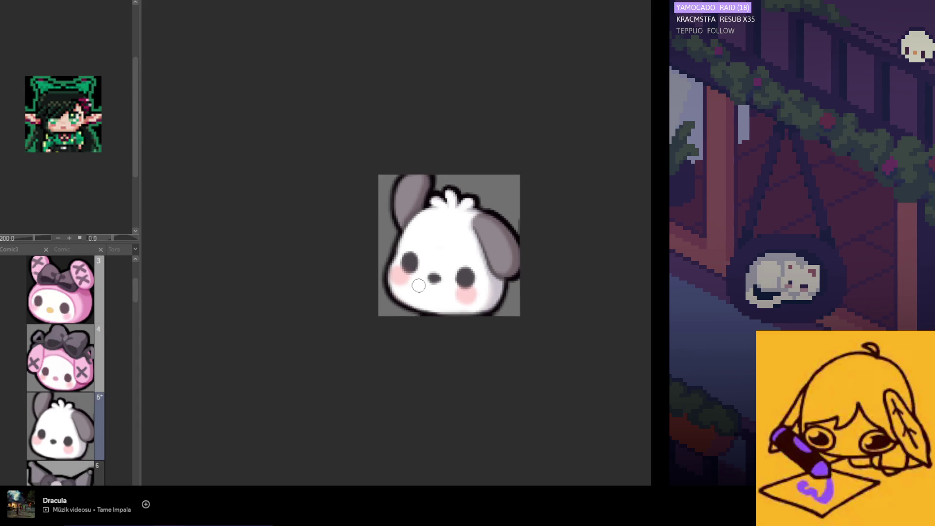
scroll(512, 285, "up", 3)
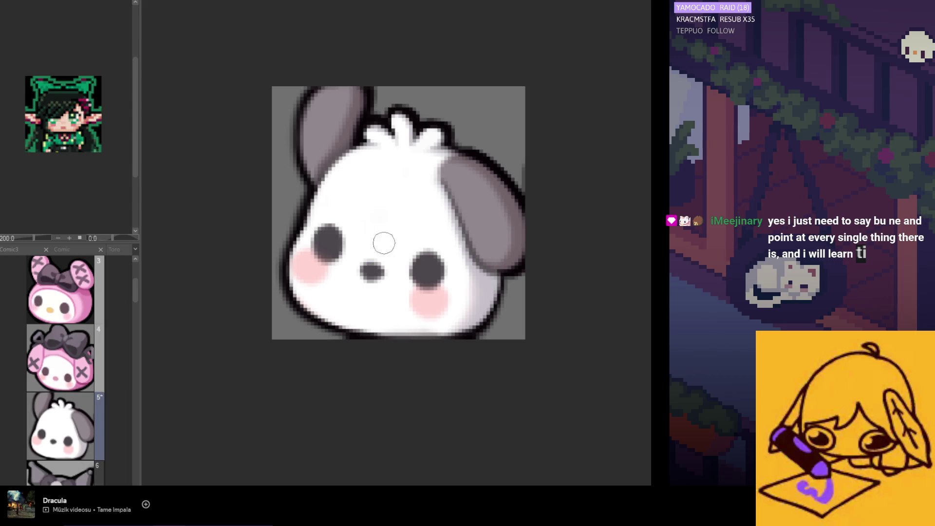
scroll(384, 242, "down", 5)
scroll(378, 313, "up", 3)
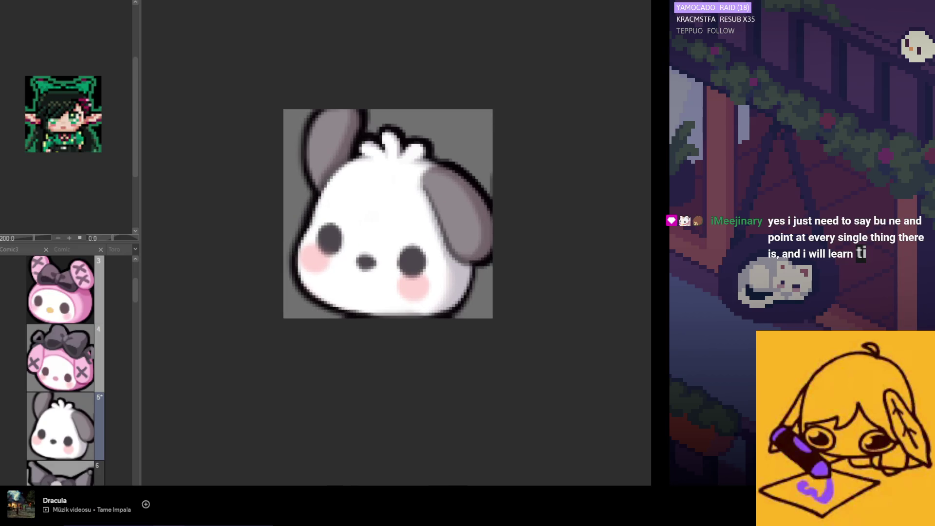
scroll(423, 301, "down", 1)
scroll(419, 244, "up", 1)
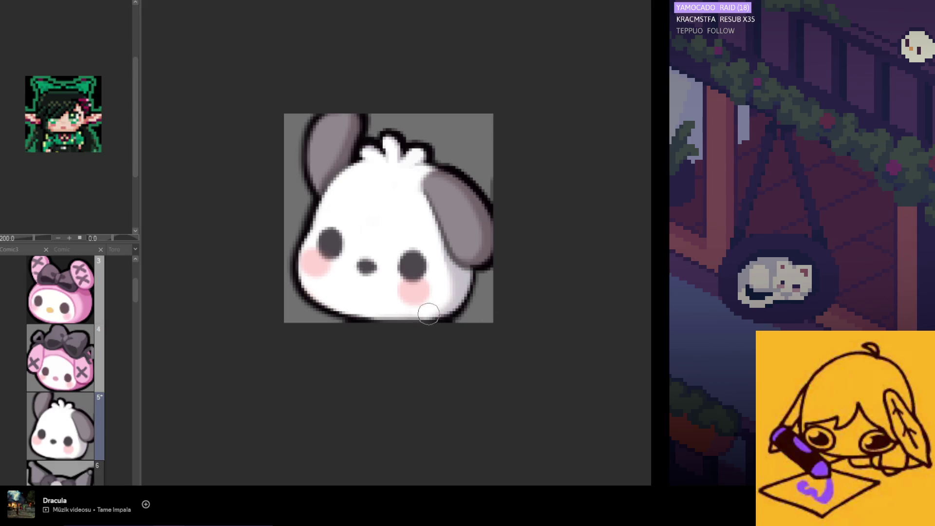
scroll(394, 215, "down", 2)
scroll(391, 223, "down", 3)
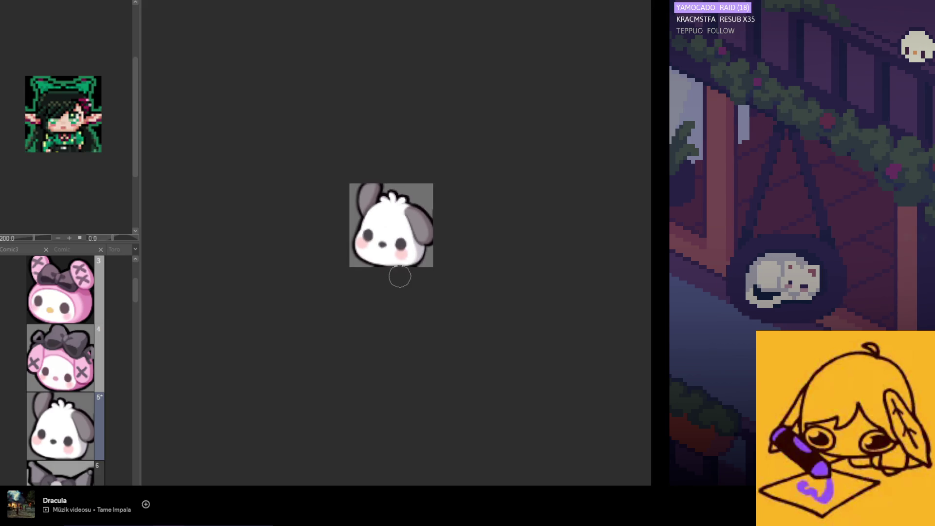
scroll(399, 276, "up", 2)
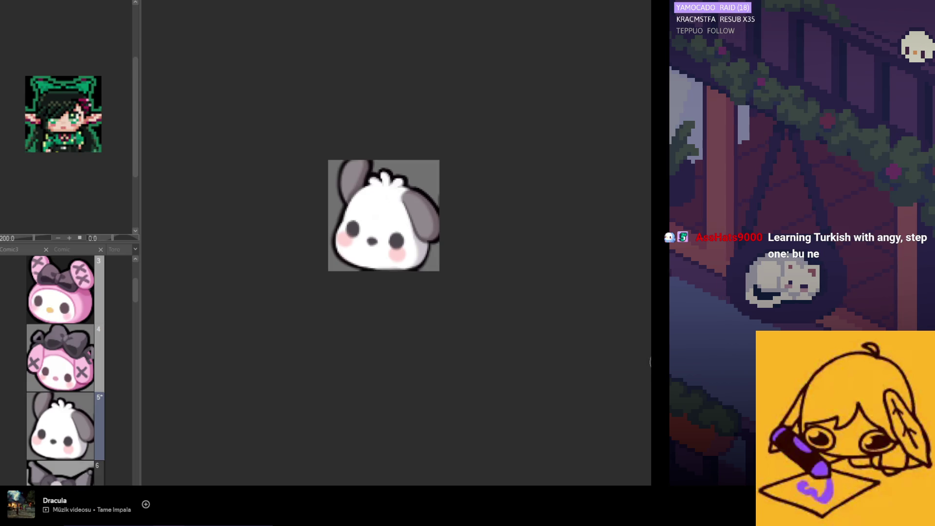
scroll(373, 265, "up", 1)
scroll(355, 276, "up", 1)
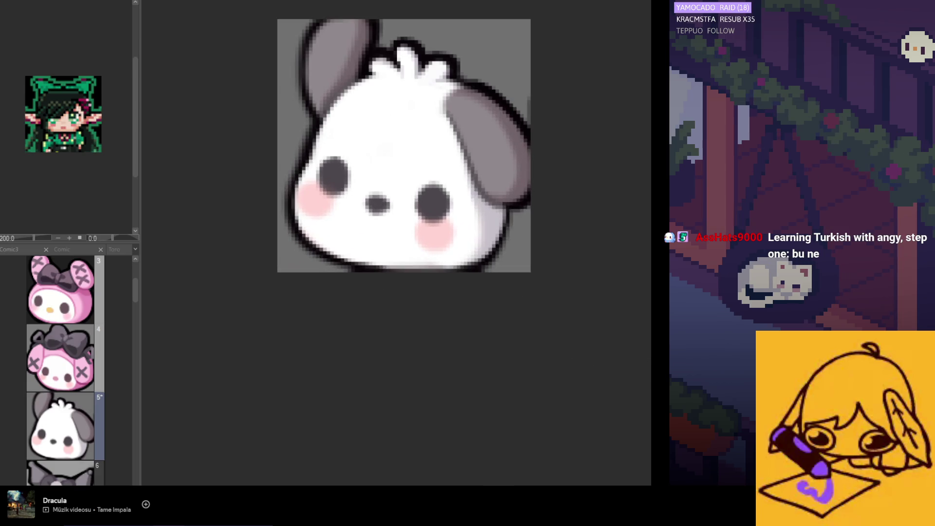
scroll(263, 220, "up", 1)
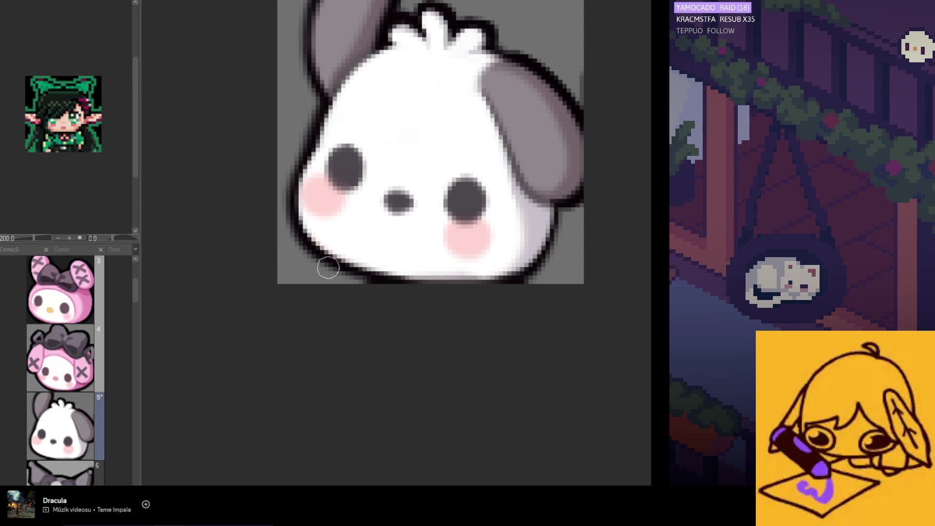
scroll(466, 289, "down", 4)
scroll(470, 298, "down", 1)
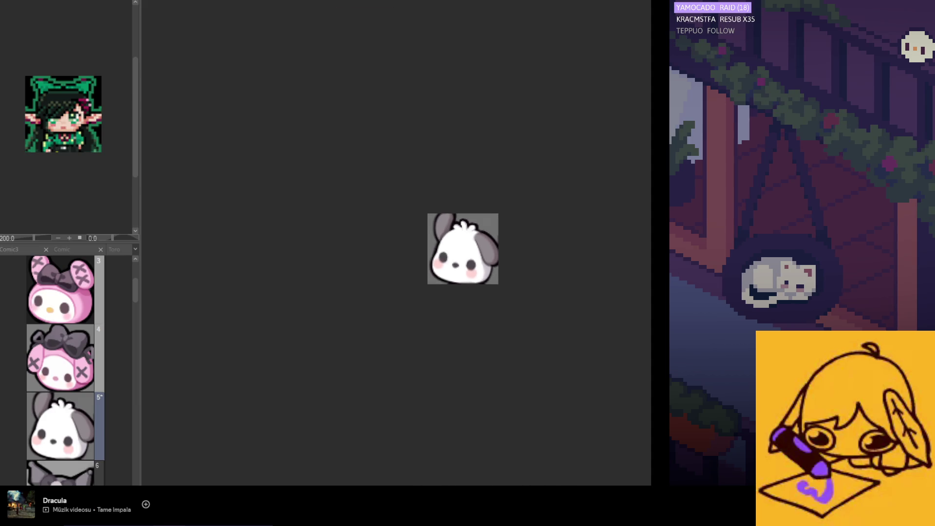
scroll(549, 338, "up", 2)
scroll(438, 288, "up", 2)
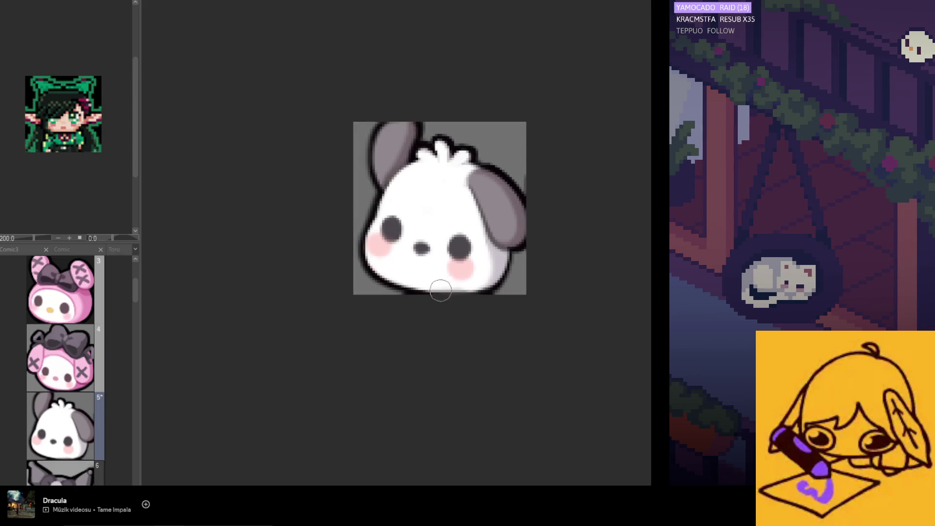
scroll(365, 271, "up", 1)
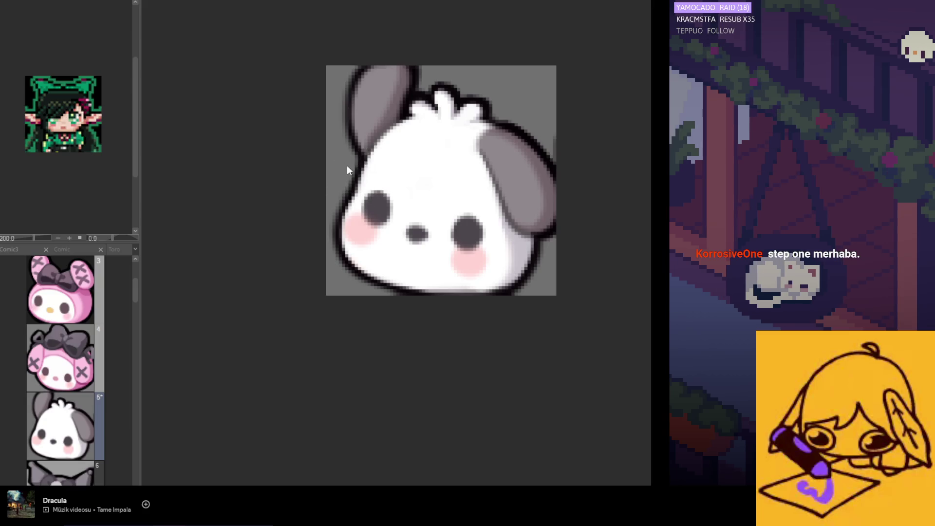
scroll(348, 169, "up", 2)
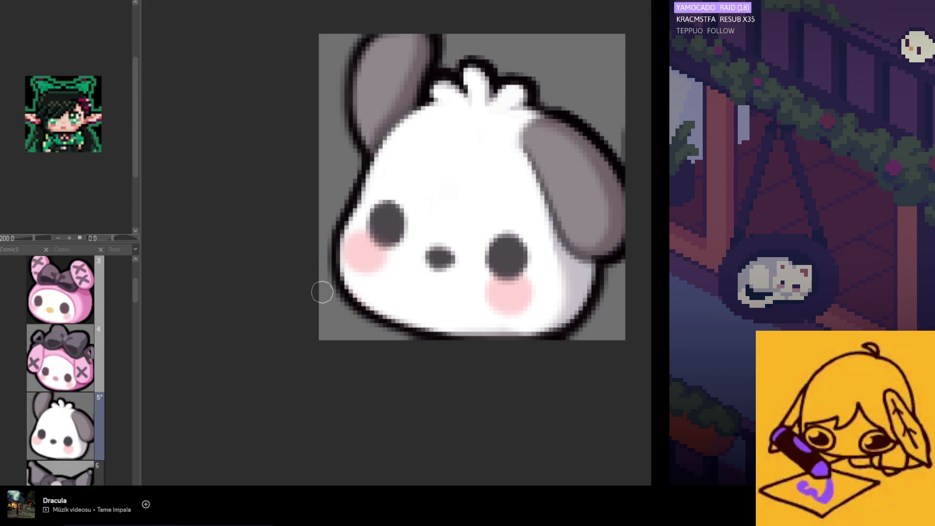
scroll(334, 326, "down", 3)
scroll(384, 328, "down", 2)
scroll(415, 330, "down", 1)
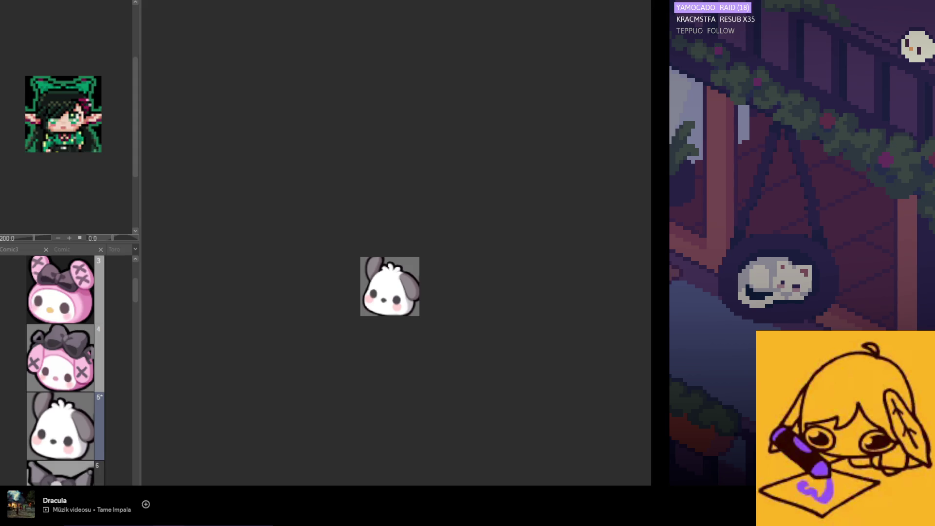
scroll(384, 373, "up", 1)
scroll(384, 374, "up", 1)
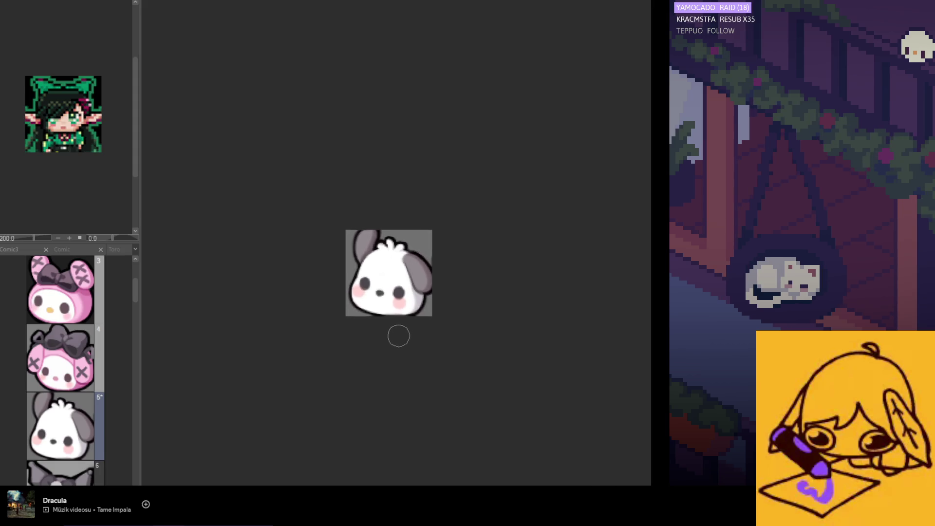
scroll(396, 334, "up", 1)
scroll(388, 326, "up", 2)
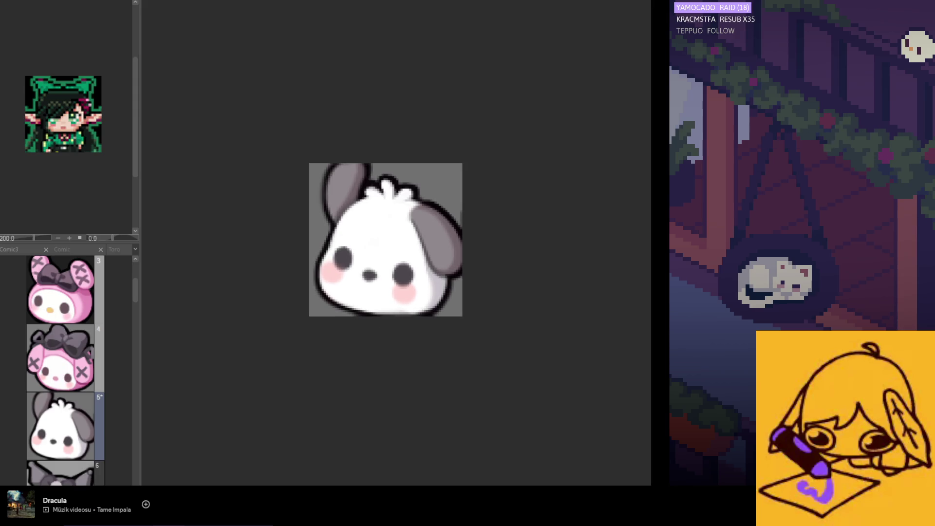
scroll(369, 215, "up", 1)
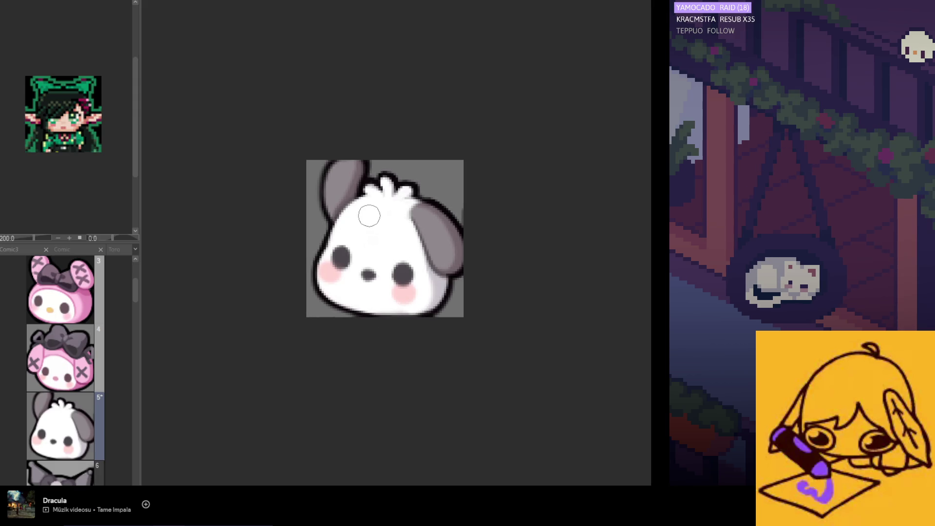
scroll(370, 216, "down", 3)
scroll(359, 291, "down", 3)
scroll(360, 314, "down", 3)
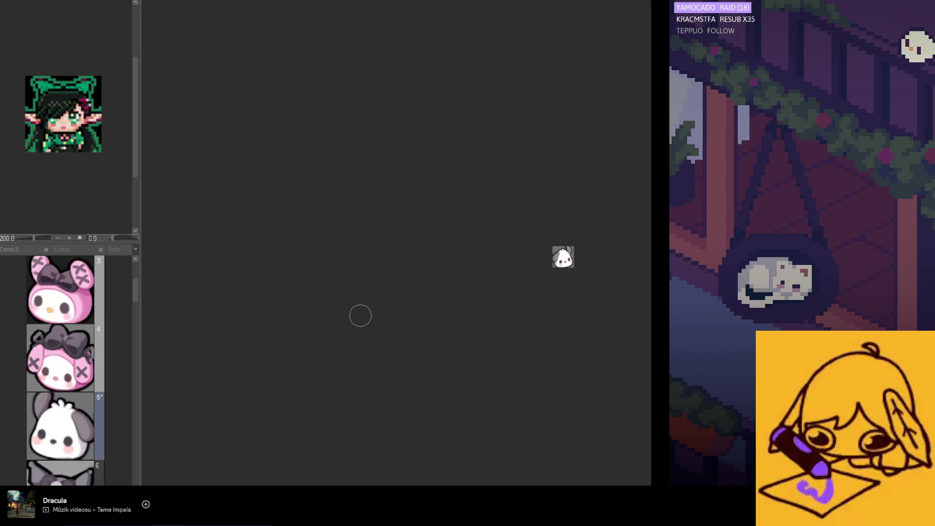
scroll(360, 317, "down", 1)
scroll(361, 314, "up", 1)
scroll(361, 297, "up", 1)
scroll(362, 288, "up", 2)
scroll(363, 287, "up", 2)
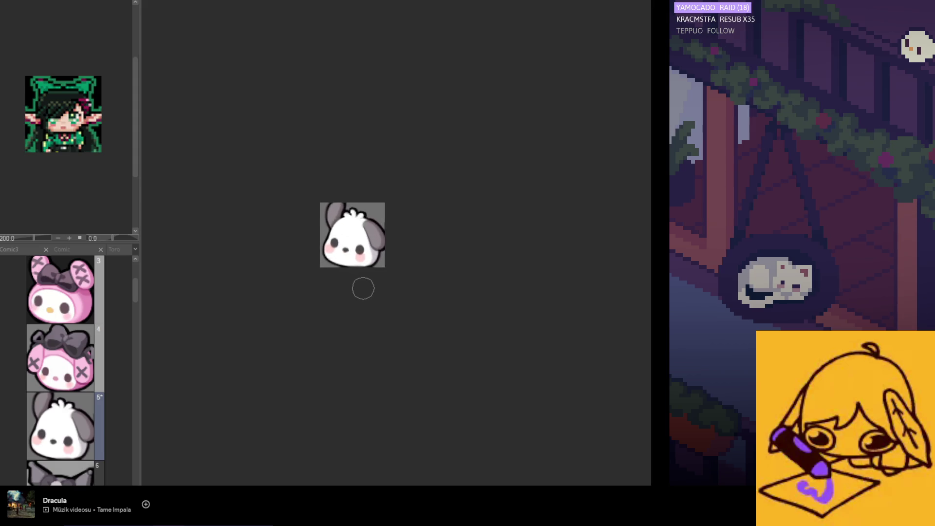
scroll(363, 289, "up", 1)
scroll(359, 276, "up", 2)
scroll(358, 268, "up", 1)
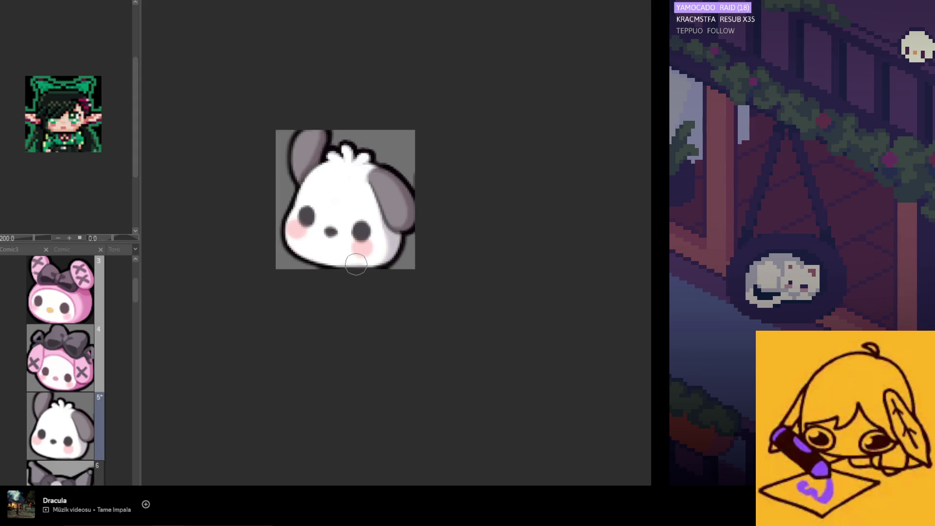
scroll(350, 253, "down", 2)
scroll(341, 236, "up", 2)
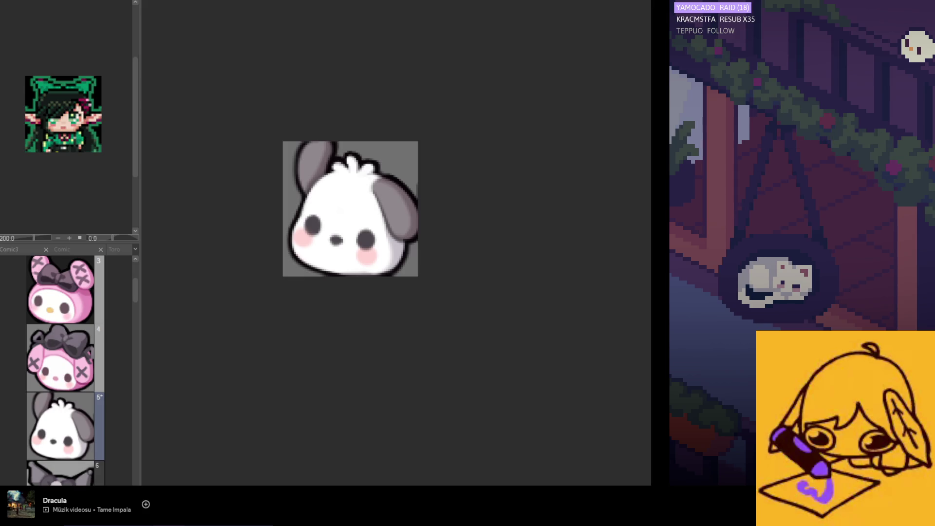
scroll(398, 299, "down", 1)
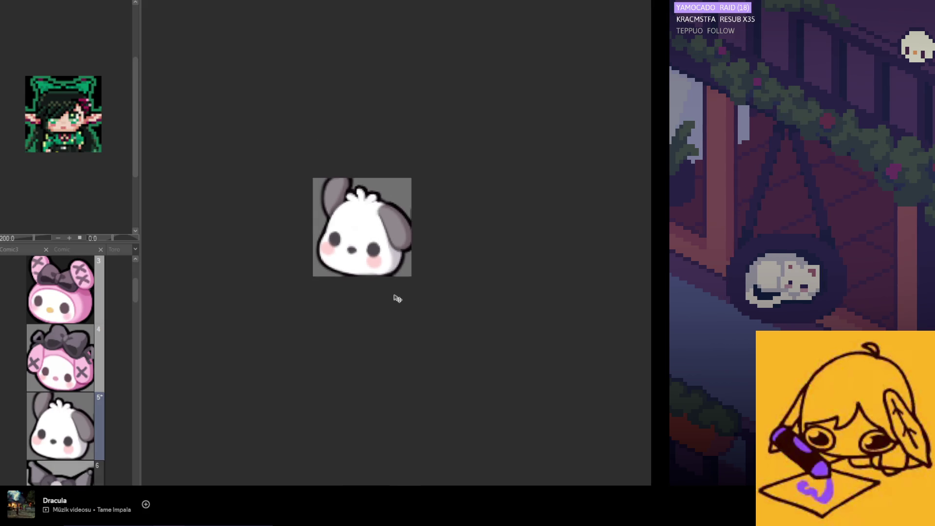
scroll(396, 298, "down", 2)
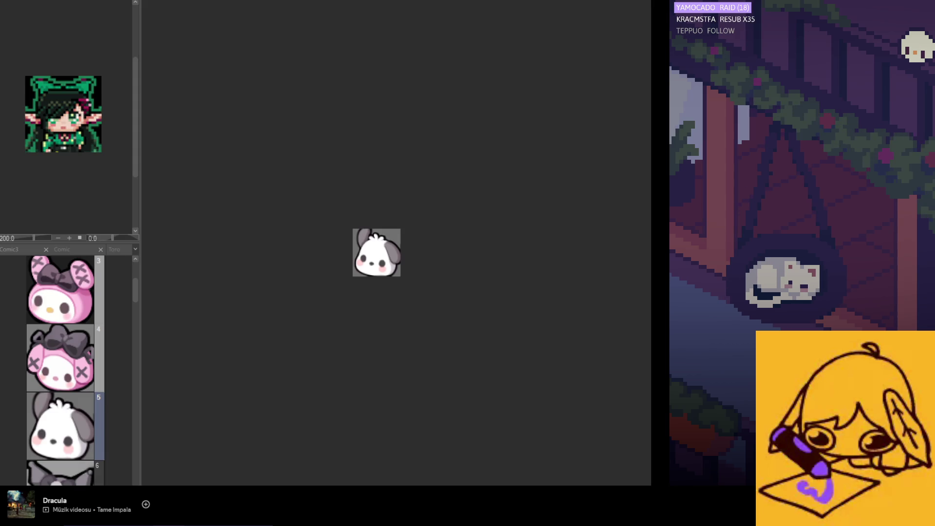
scroll(392, 283, "up", 1)
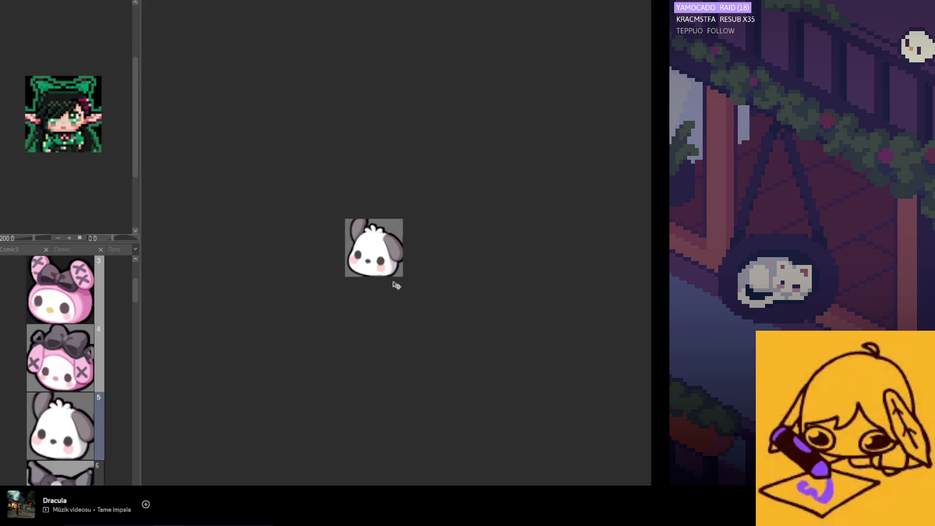
scroll(380, 320, "down", 1)
scroll(382, 318, "down", 1)
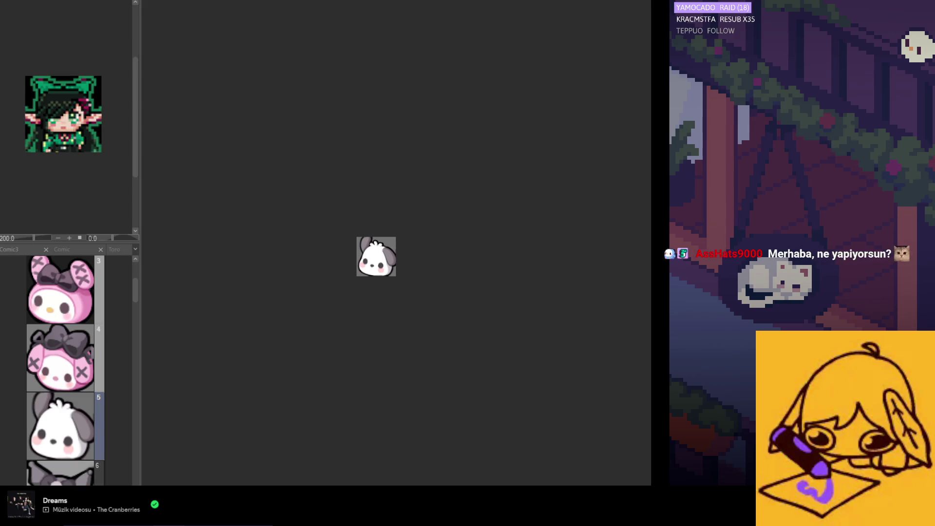
scroll(379, 265, "up", 2)
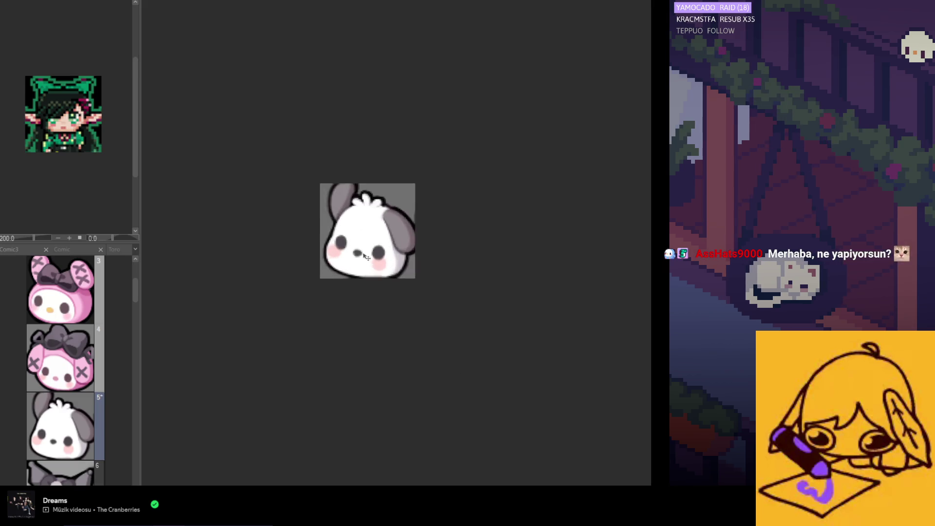
scroll(381, 255, "up", 2)
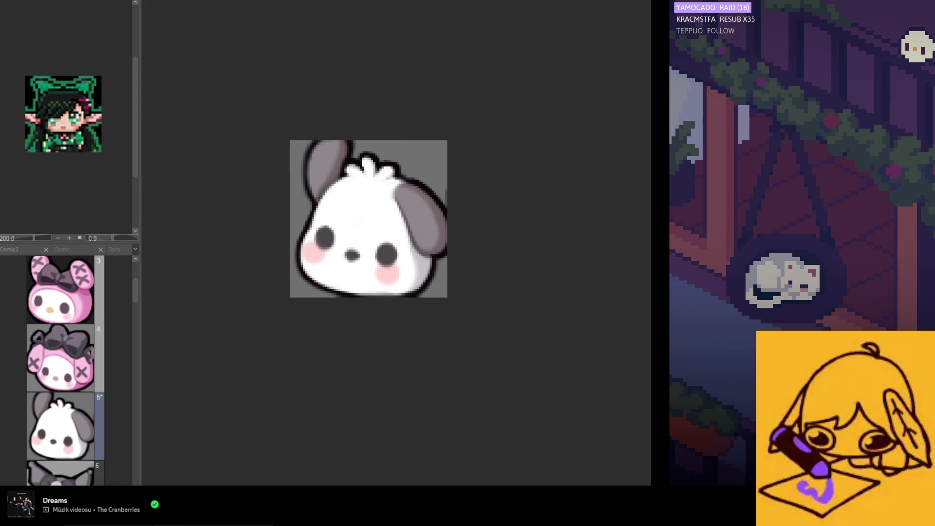
scroll(330, 190, "up", 1)
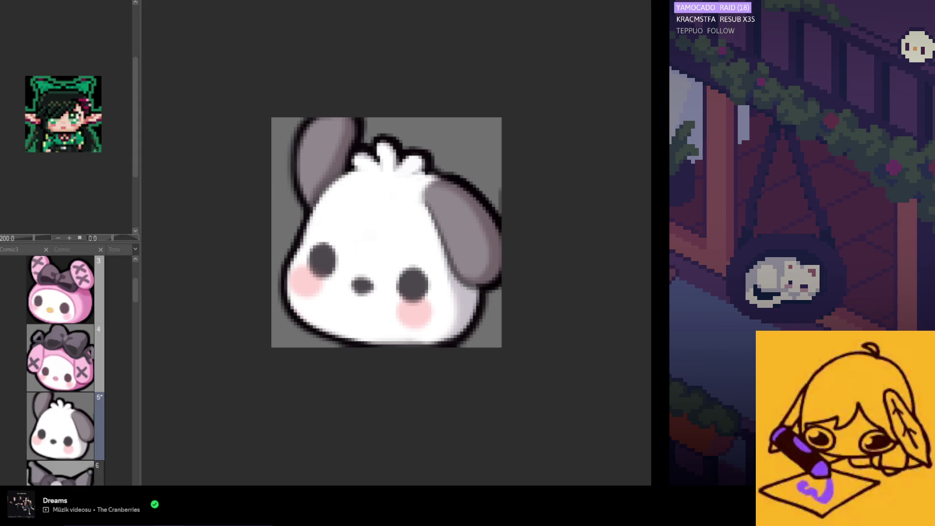
- Zoom the Pochacco emote view out and back in to inspect it on its black background
scroll(424, 185, "up", 1)
scroll(431, 166, "up", 1)
scroll(433, 162, "up", 2)
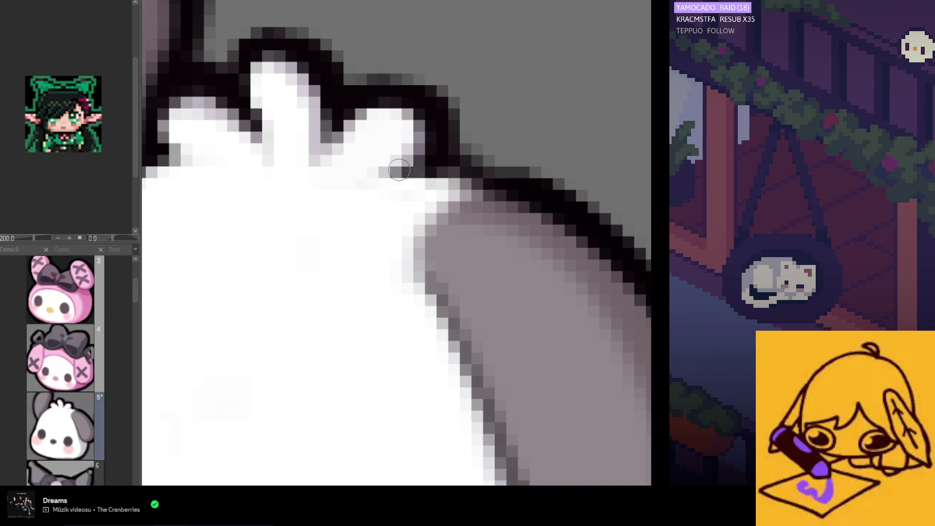
scroll(446, 167, "down", 1)
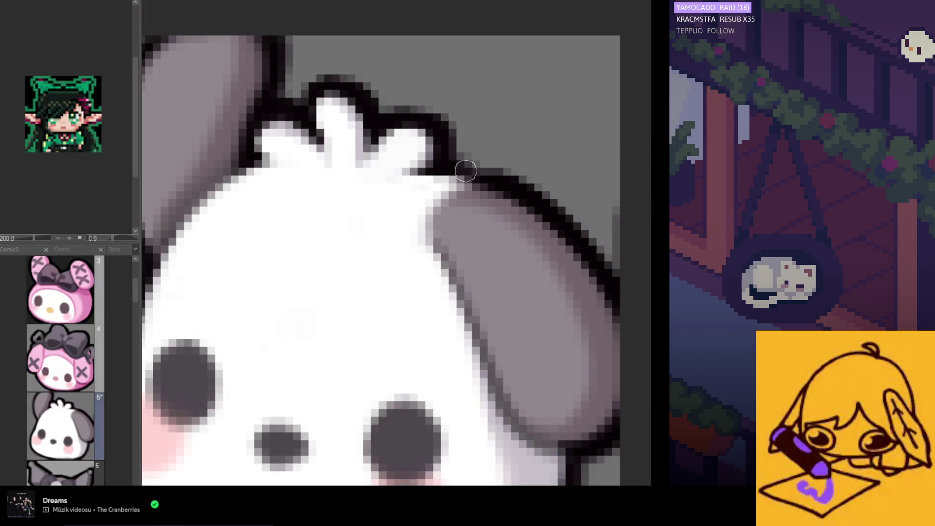
scroll(480, 168, "down", 2)
scroll(467, 159, "down", 1)
scroll(468, 159, "up", 1)
scroll(448, 162, "up", 2)
scroll(449, 162, "up", 1)
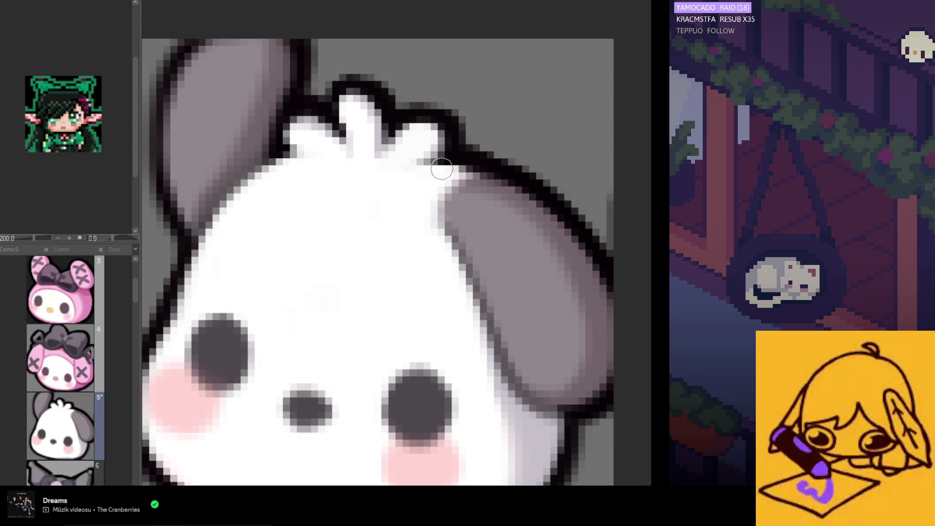
scroll(529, 174, "down", 5)
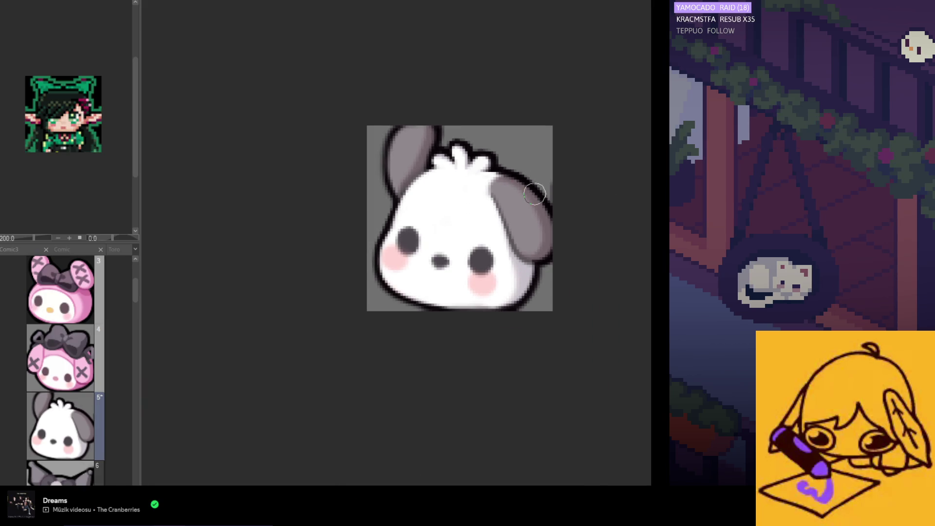
scroll(546, 171, "down", 1)
scroll(551, 228, "down", 2)
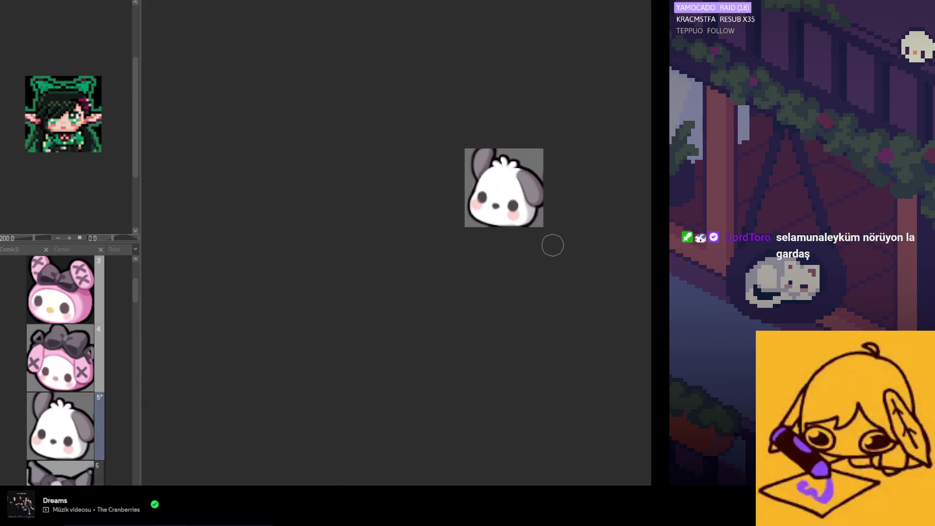
scroll(548, 251, "down", 2)
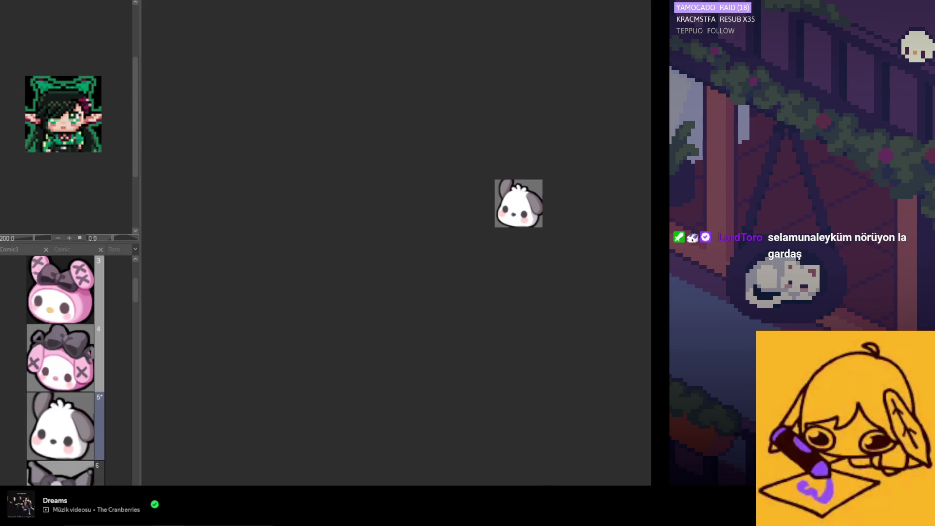
scroll(407, 284, "down", 2)
scroll(368, 297, "down", 1)
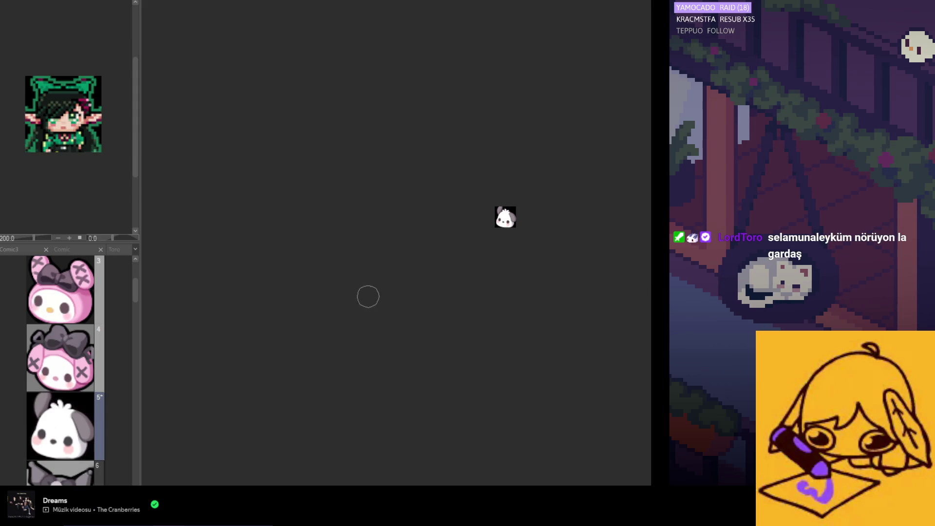
scroll(507, 217, "up", 2)
scroll(507, 216, "up", 1)
scroll(507, 216, "up", 1)
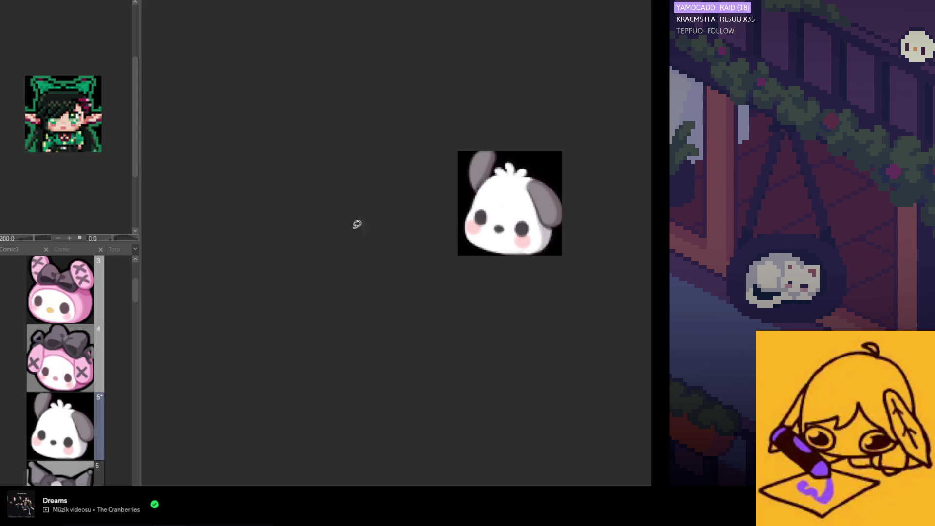
scroll(536, 222, "up", 2)
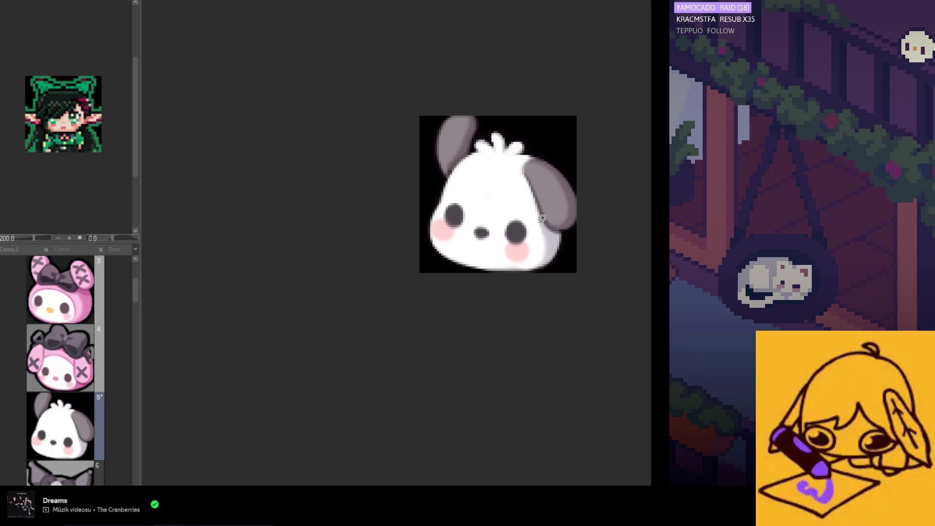
scroll(544, 224, "up", 1)
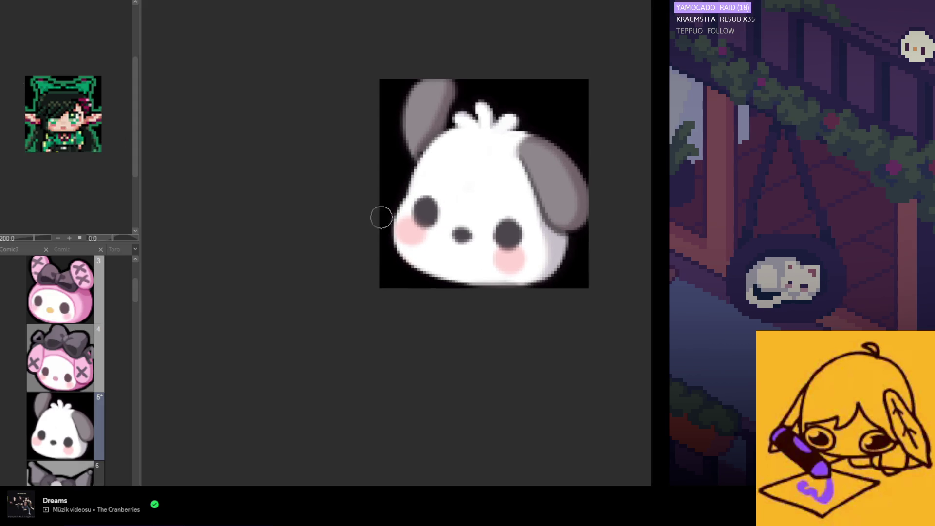
scroll(502, 230, "up", 1)
scroll(491, 223, "up", 1)
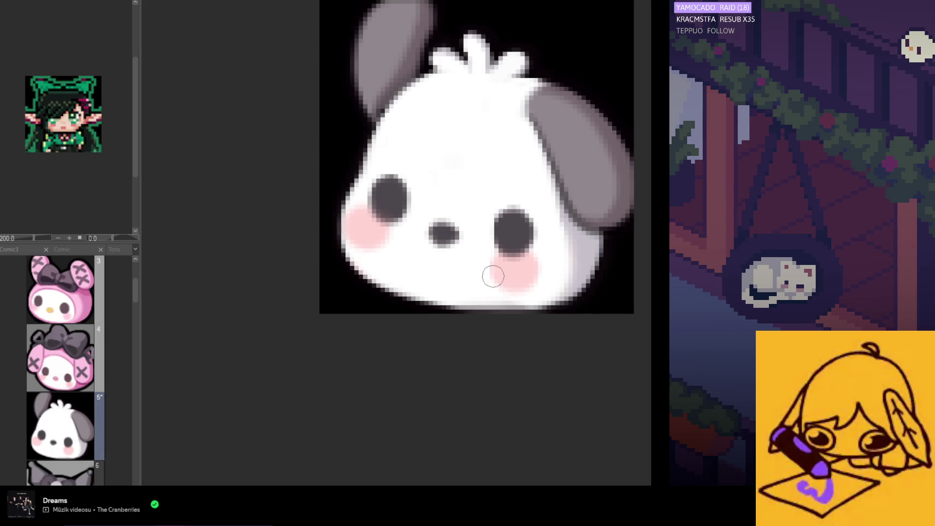
scroll(492, 273, "down", 2)
scroll(495, 290, "down", 2)
scroll(506, 275, "up", 2)
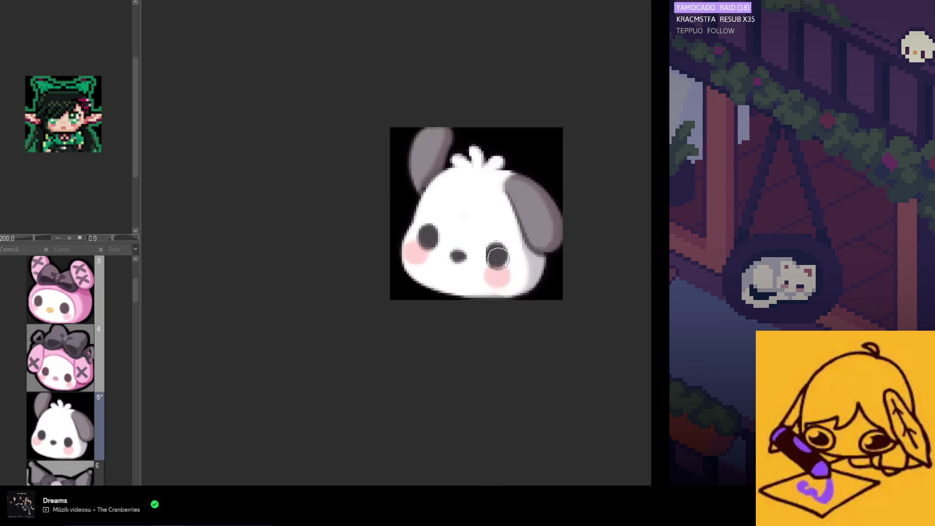
scroll(502, 251, "up", 1)
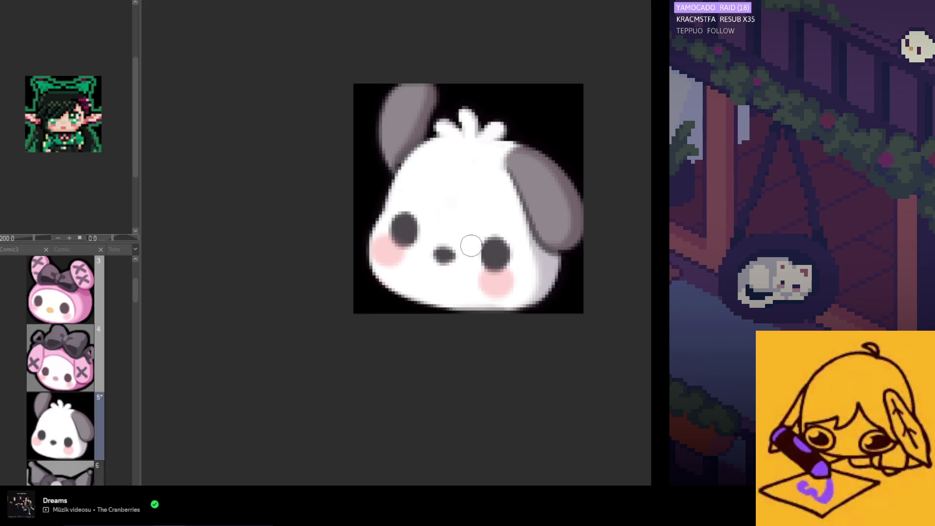
- Mirror the emote view horizontally with H, then zoom in and out to inspect it
key("h")
scroll(448, 273, "up", 1)
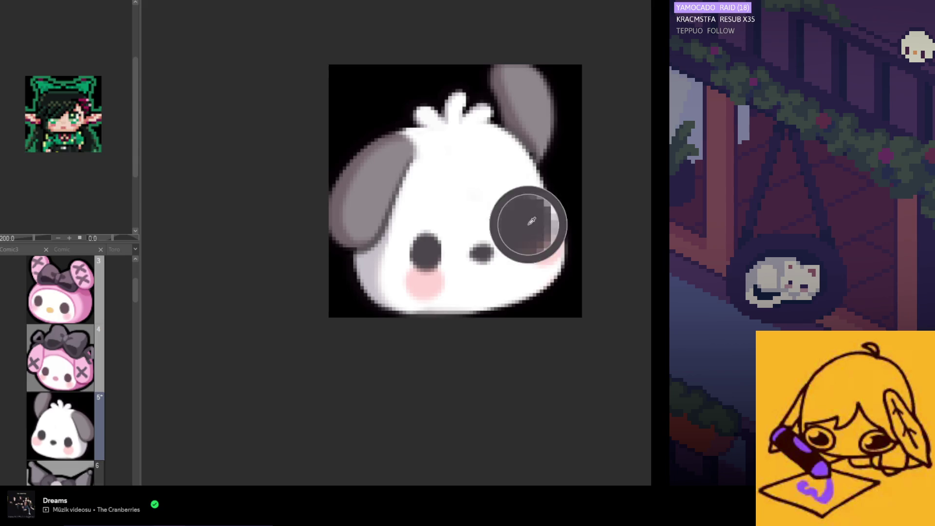
scroll(480, 258, "up", 1)
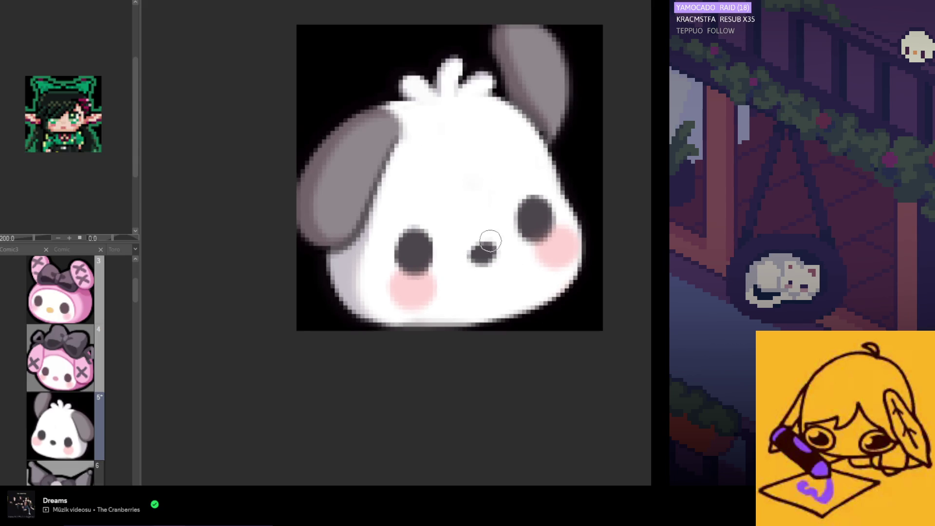
scroll(463, 290, "down", 4)
scroll(474, 311, "down", 1)
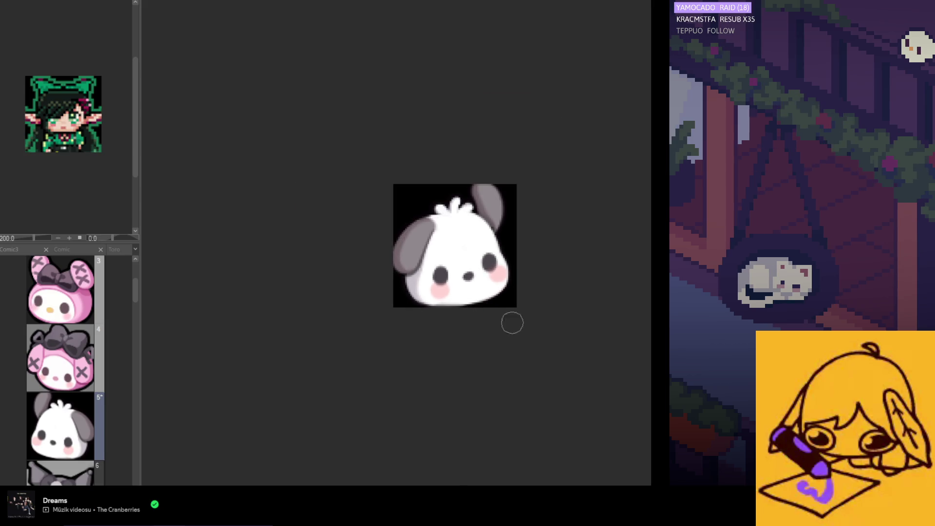
scroll(443, 302, "up", 3)
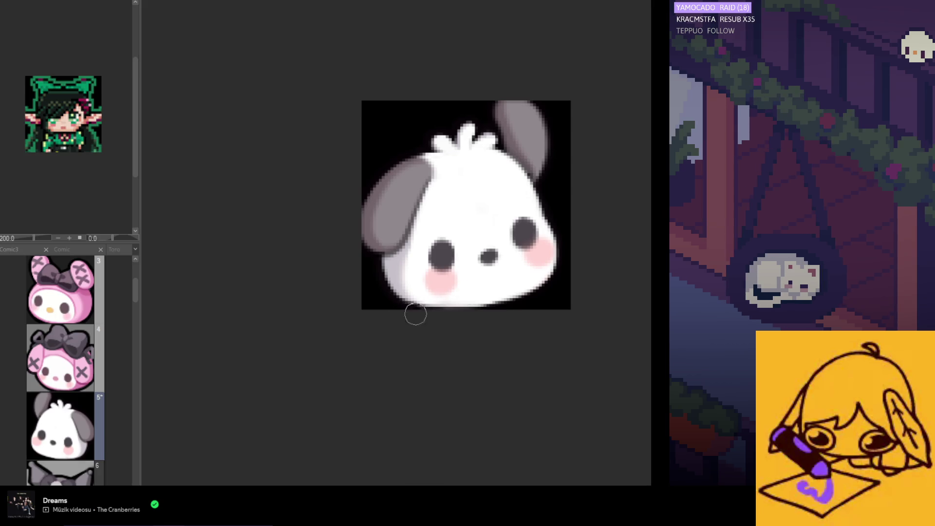
scroll(545, 234, "up", 1)
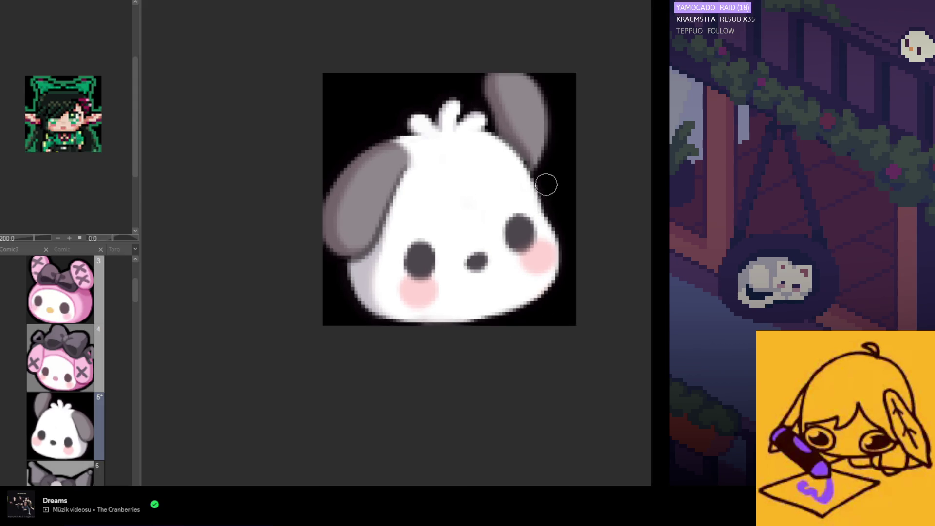
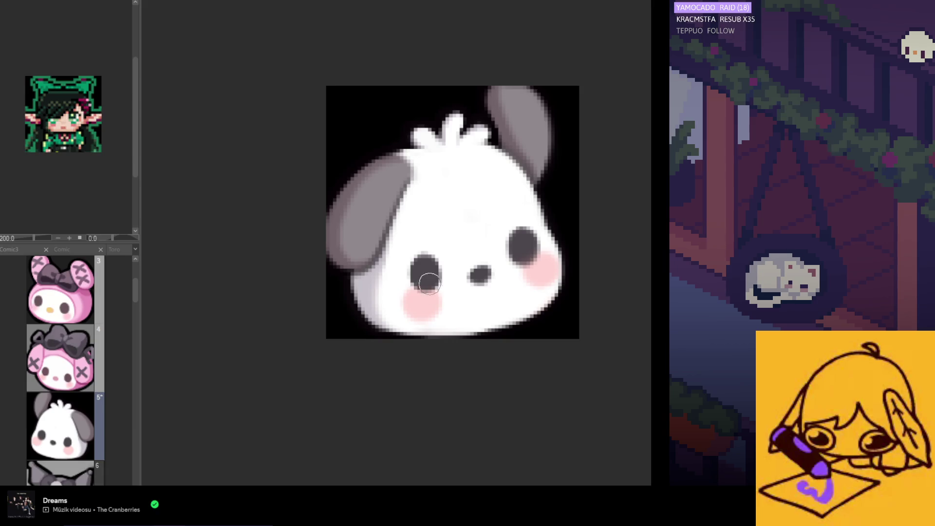
- Mirror the canvas view and zoom around to inspect the Pochacco face
scroll(509, 271, "up", 1)
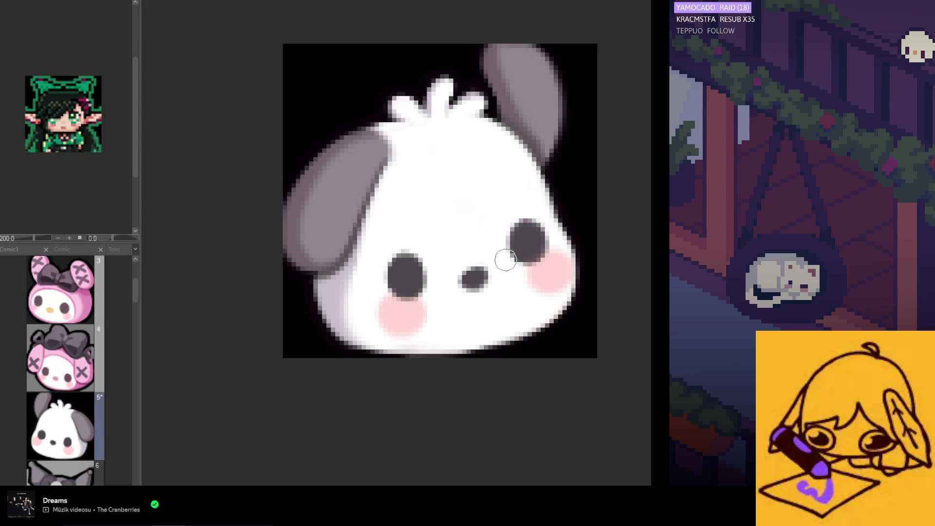
key("h")
key("h")
scroll(498, 307, "down", 1)
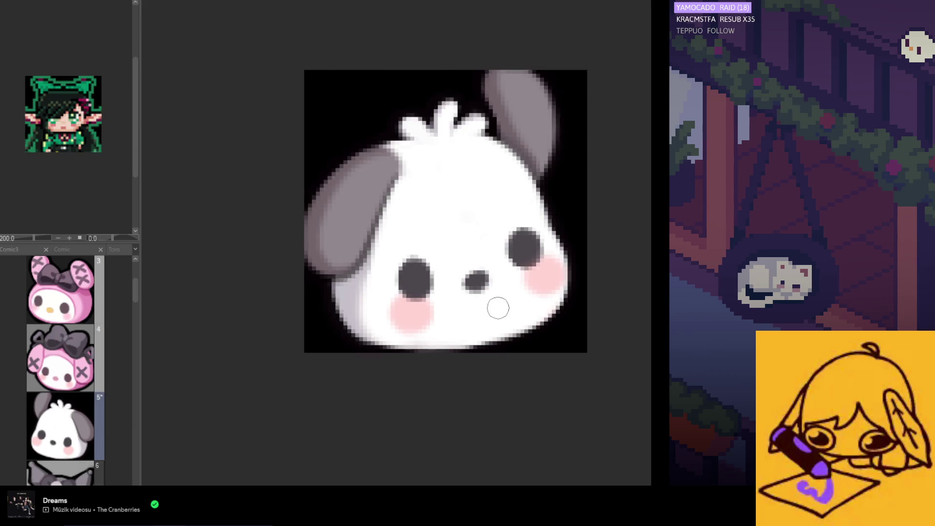
scroll(498, 308, "down", 4)
scroll(497, 308, "down", 1)
scroll(501, 270, "up", 2)
scroll(535, 272, "up", 3)
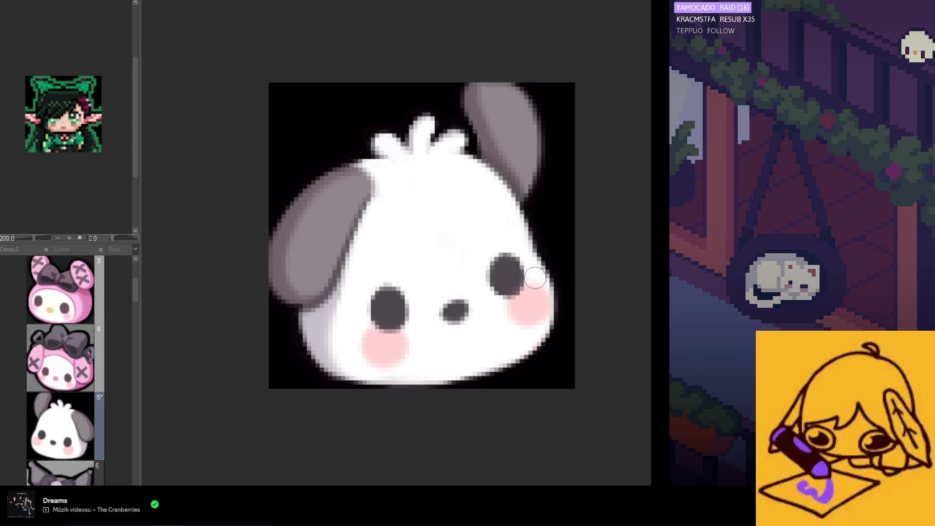
scroll(516, 276, "down", 4)
scroll(516, 275, "up", 1)
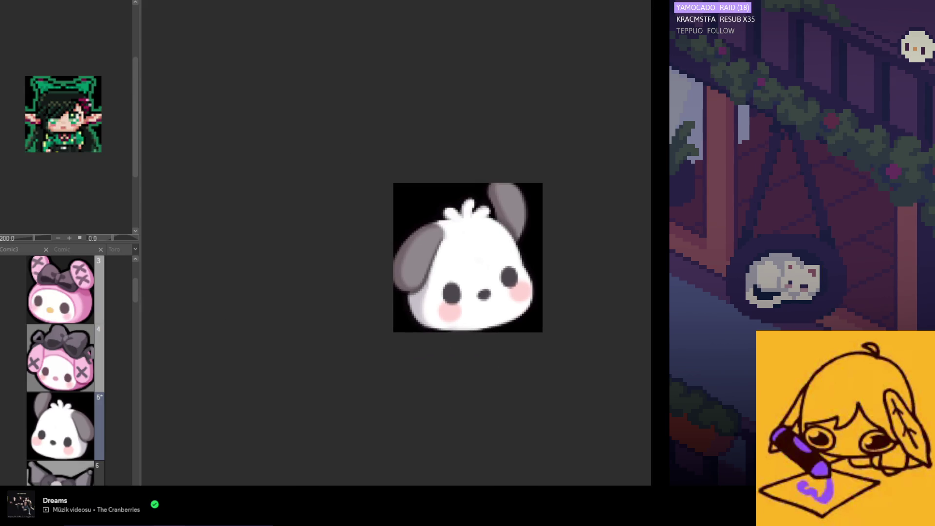
- Brush faint grey shading along the white face's lower-right edge, then flip the view back
scroll(481, 355, "up", 1)
scroll(492, 351, "up", 1)
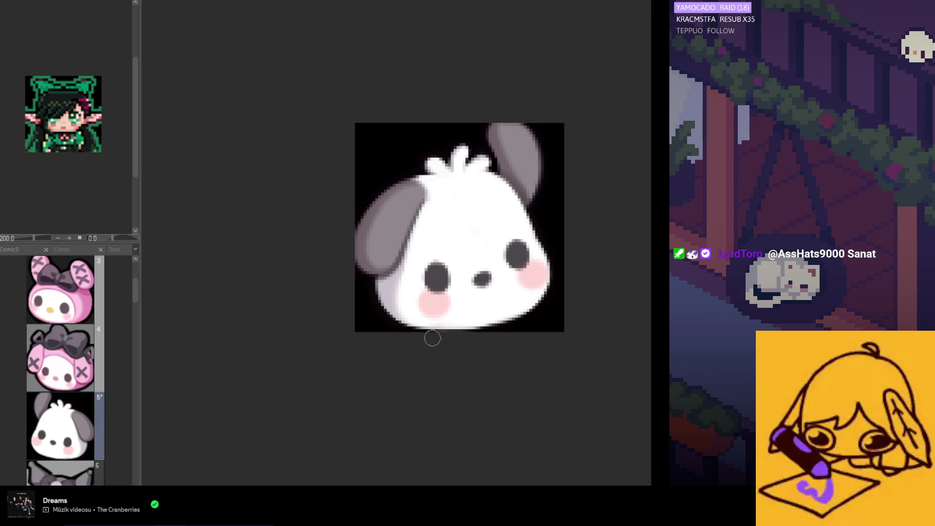
left_click_drag(535, 313, 540, 297)
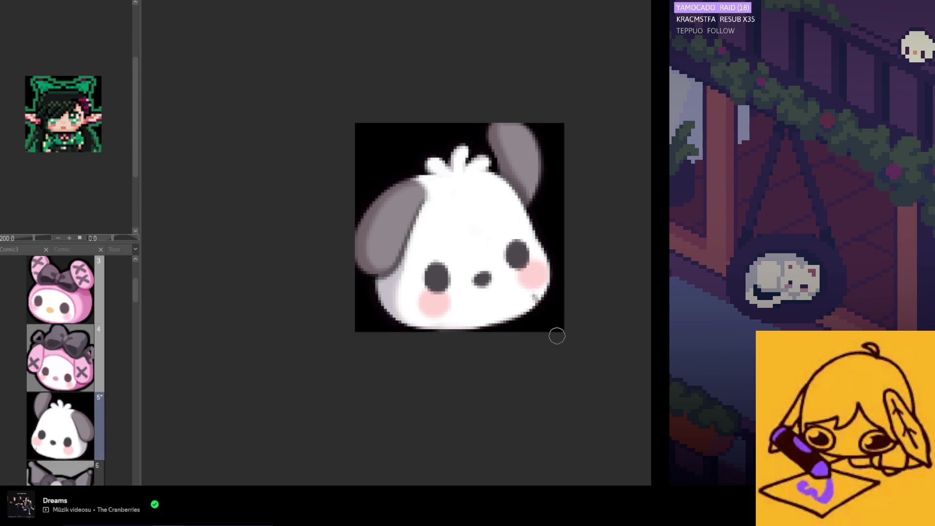
key("h")
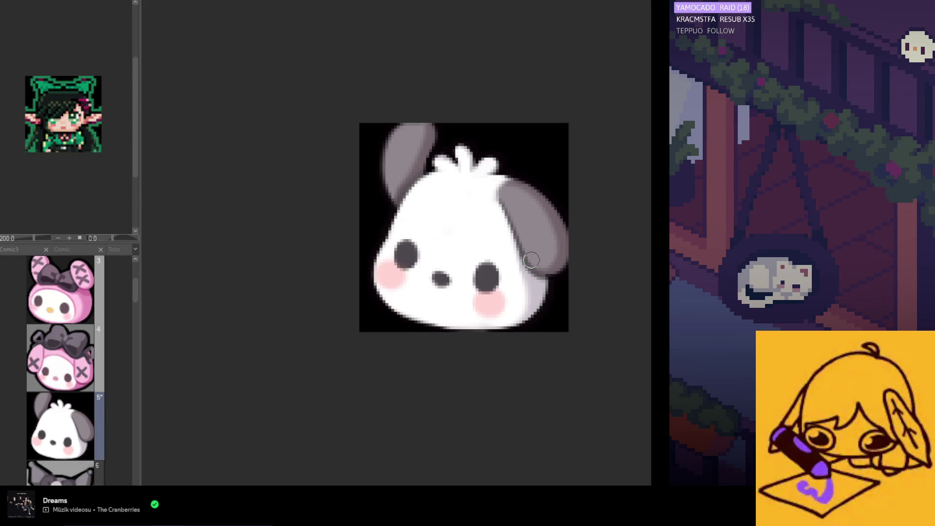
- Zoom in on the left cheek and brush soft grey shading along its edge
scroll(487, 302, "down", 3)
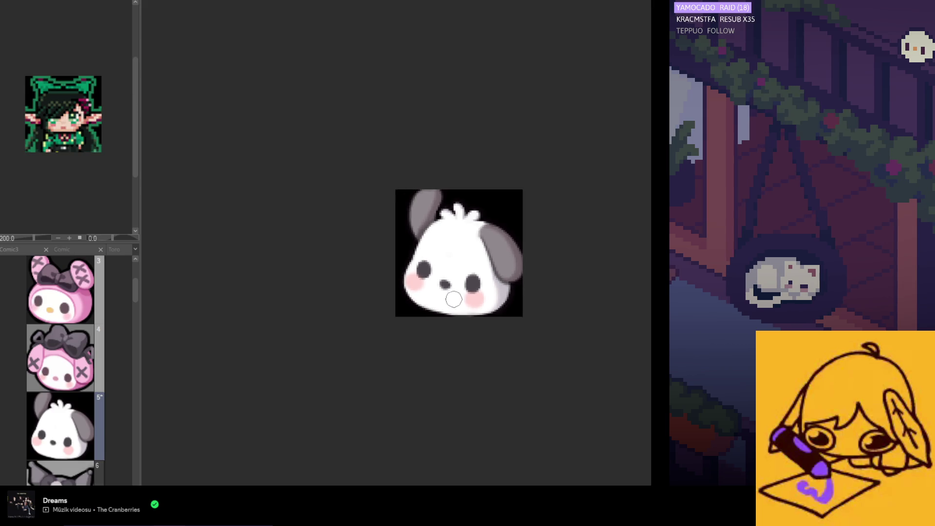
scroll(477, 321, "down", 4)
scroll(467, 321, "up", 1)
scroll(451, 300, "up", 2)
scroll(437, 279, "up", 1)
scroll(437, 279, "up", 2)
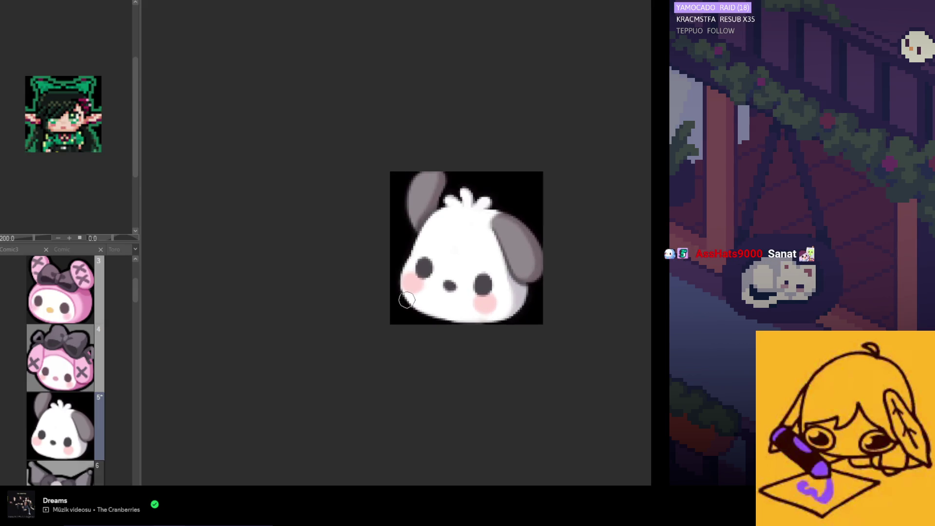
scroll(395, 288, "up", 1)
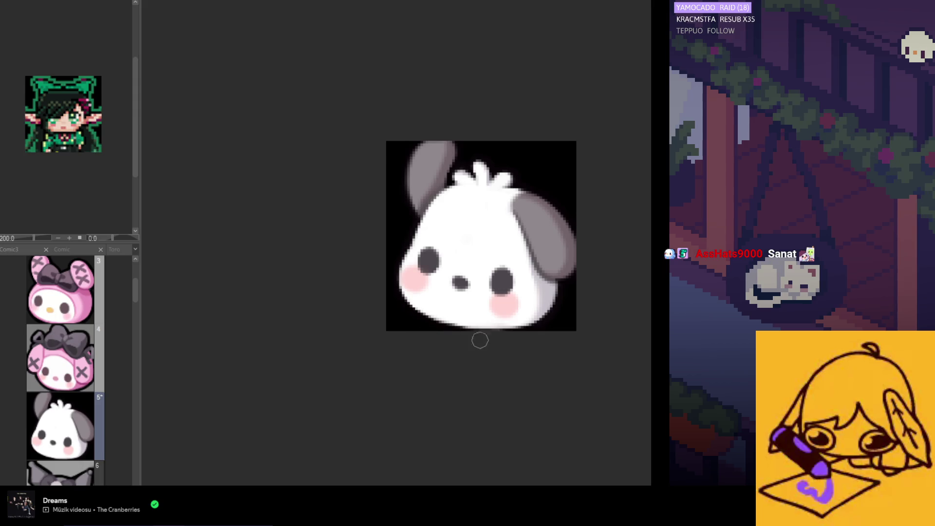
scroll(479, 338, "down", 2)
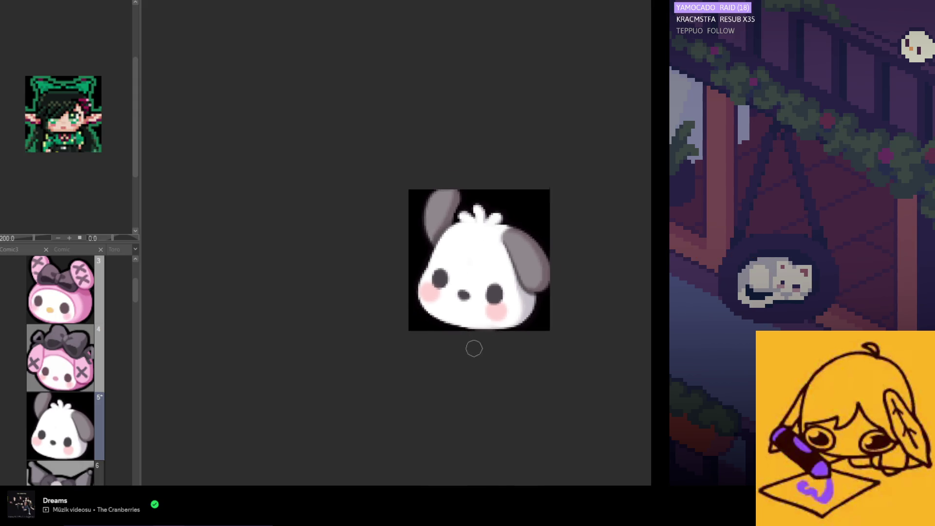
scroll(474, 347, "down", 2)
scroll(472, 354, "down", 2)
scroll(470, 355, "down", 1)
scroll(469, 356, "up", 1)
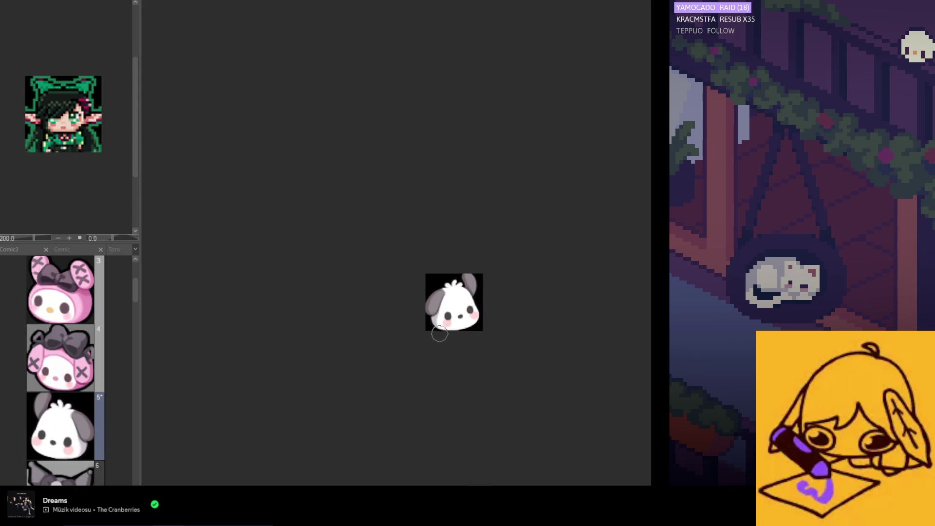
scroll(469, 356, "up", 2)
scroll(469, 356, "up", 1)
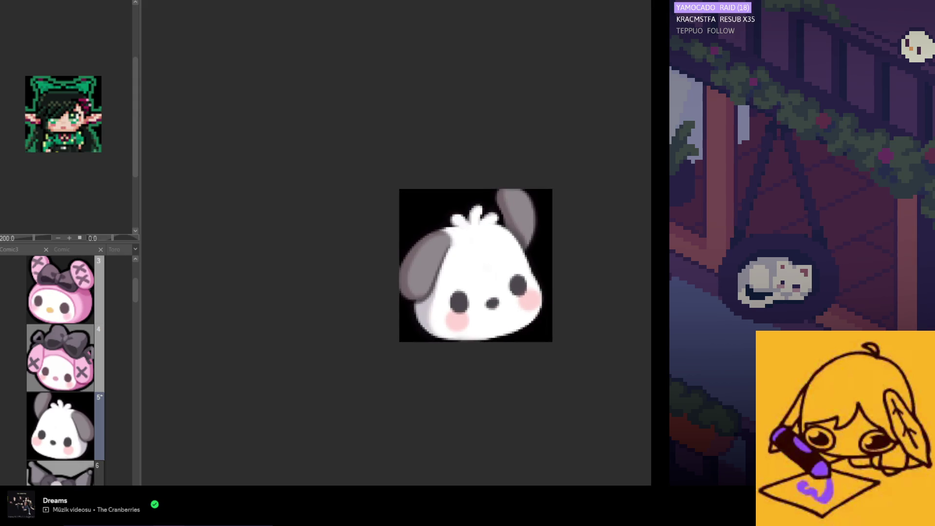
scroll(423, 304, "up", 1)
left_click_drag(420, 315, 432, 297)
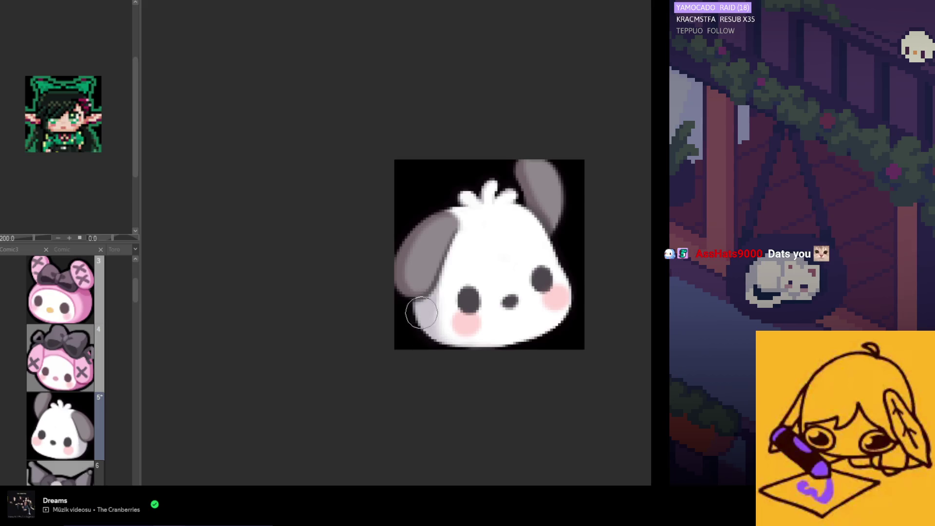
- Zoom out, flip the canvas view back to normal, and switch to page 4
scroll(453, 287, "down", 3)
scroll(492, 309, "down", 3)
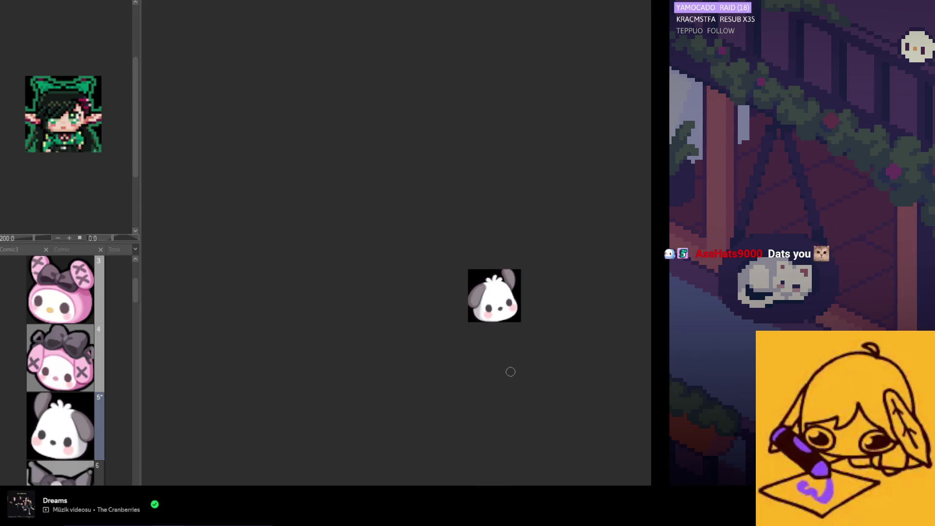
key("h")
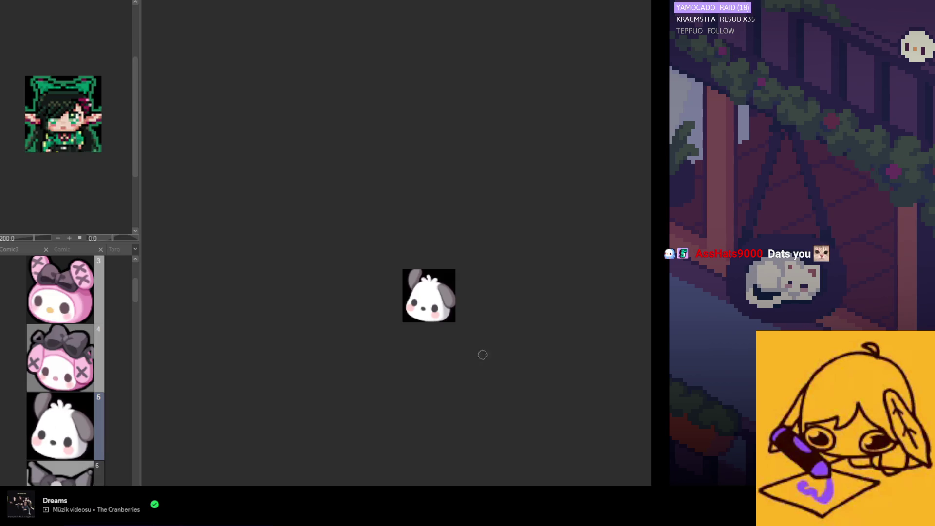
left_click(68, 347)
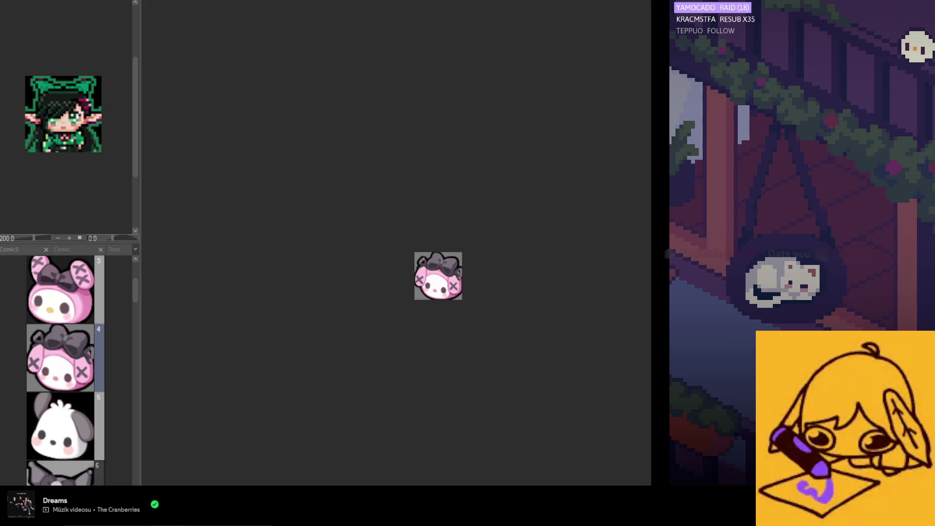
- Fill frame 4's grey background with black and return to the Pochacco page
key("alt+BackSpace")
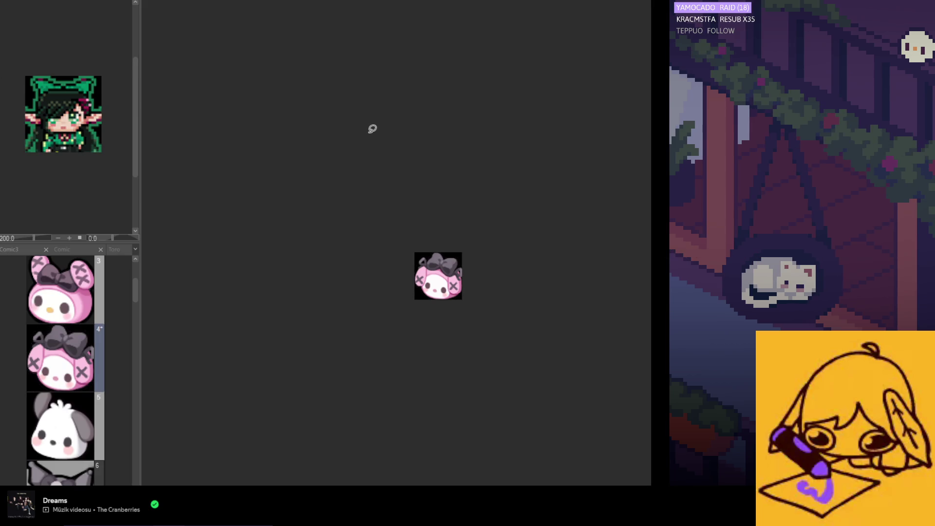
left_click(73, 427)
scroll(429, 317, "down", 3)
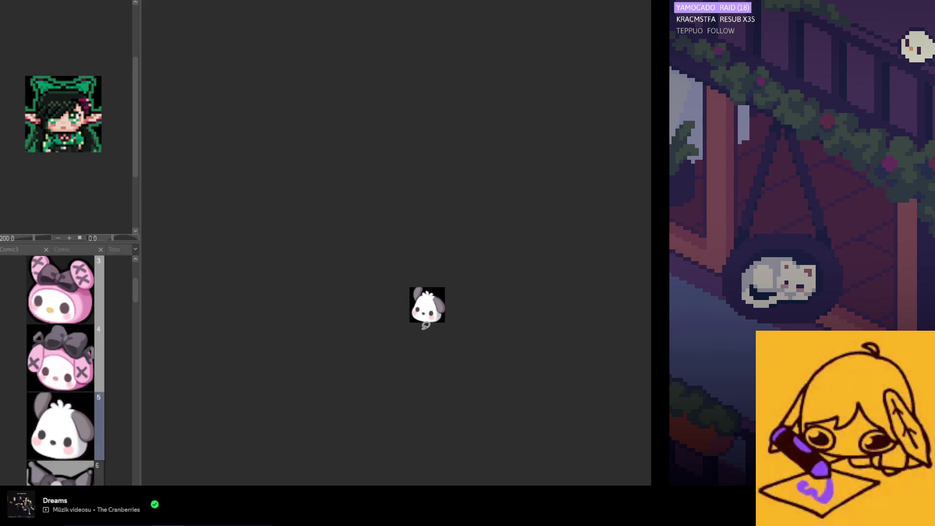
scroll(444, 351, "up", 2)
scroll(439, 341, "up", 1)
- Scroll the page list and open the Kuromi emote on page 6
scroll(450, 326, "down", 1)
scroll(439, 323, "up", 2)
scroll(439, 323, "up", 2)
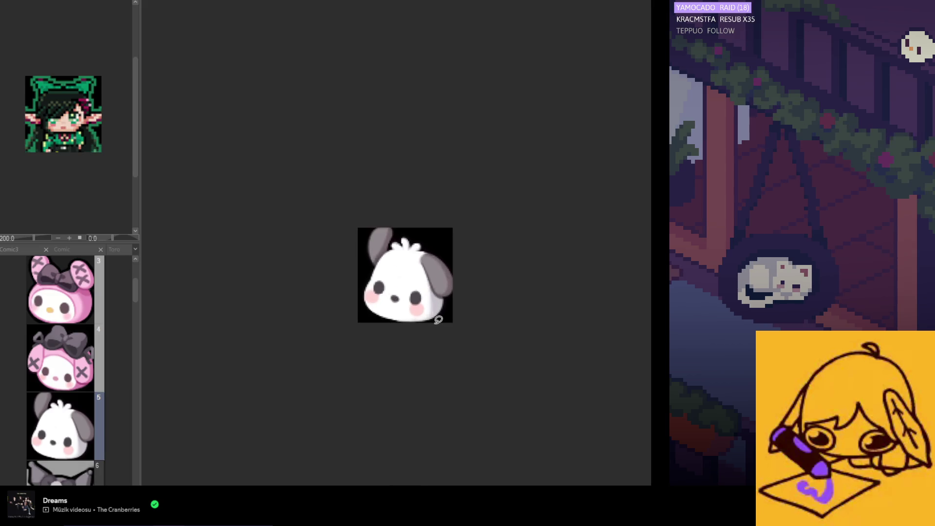
scroll(438, 323, "up", 1)
scroll(437, 318, "down", 1)
scroll(437, 317, "down", 1)
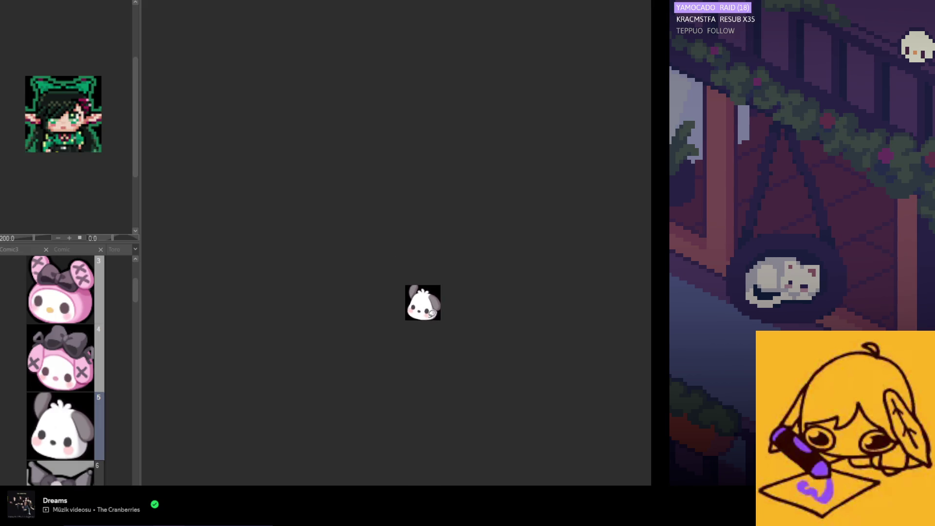
scroll(77, 390, "down", 2)
left_click(75, 412)
scroll(464, 248, "up", 2)
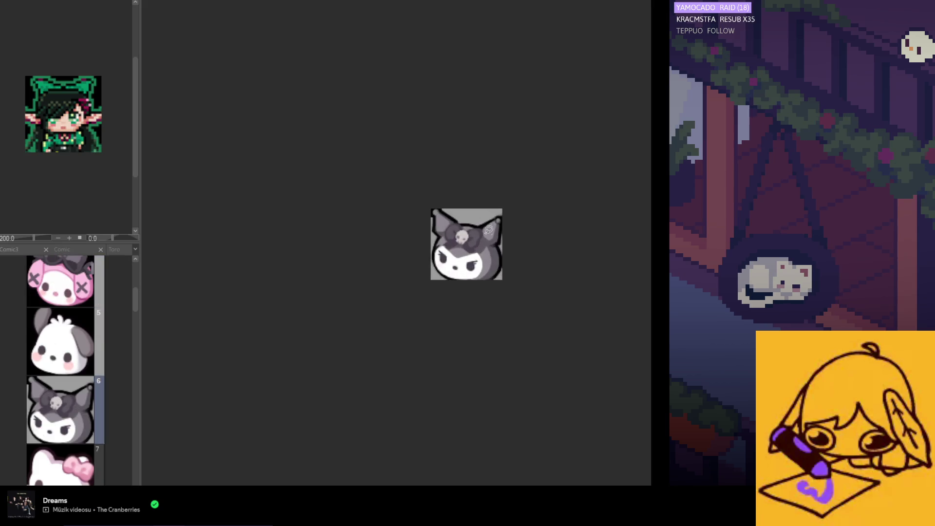
- Lower the Kuromi layer's opacity so the artwork becomes a pale grey reference
scroll(464, 248, "up", 2)
scroll(465, 248, "up", 1)
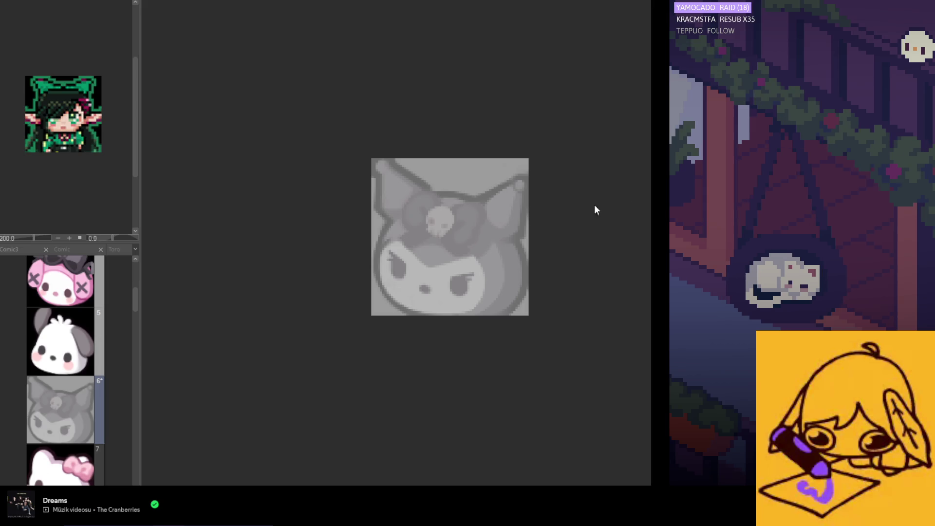
scroll(512, 264, "up", 1)
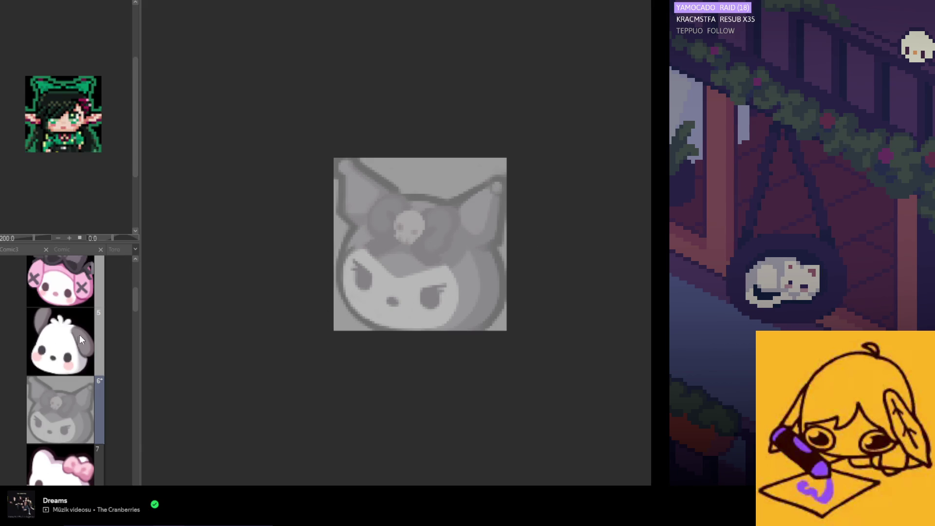
left_click_drag(136, 296, 133, 282)
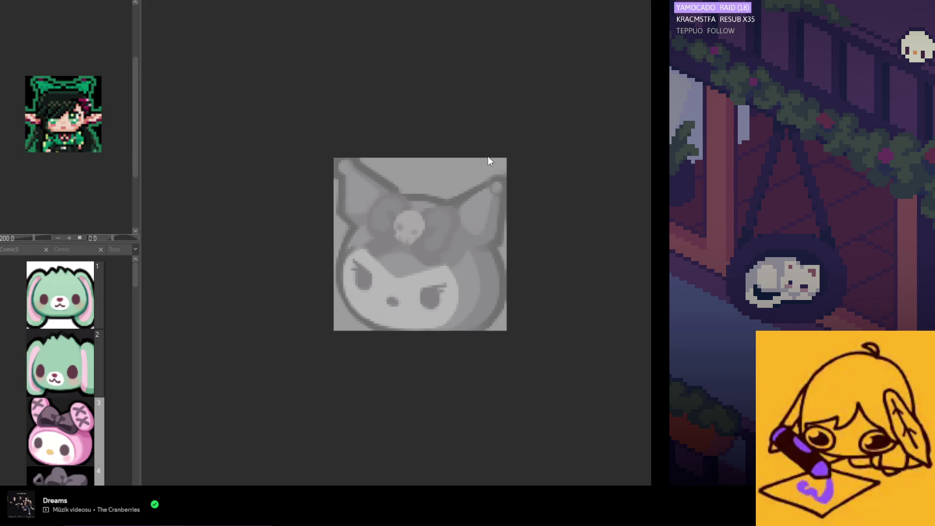
- Glance at the My Melody and Pochacco pages, then return to the Kuromi page
left_click(67, 180)
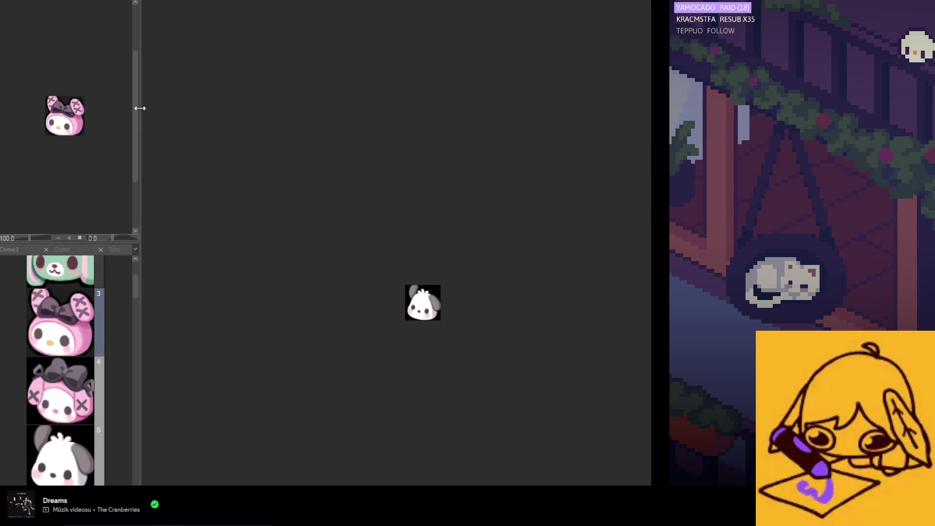
scroll(105, 156, "down", 1)
scroll(137, 303, "down", 2)
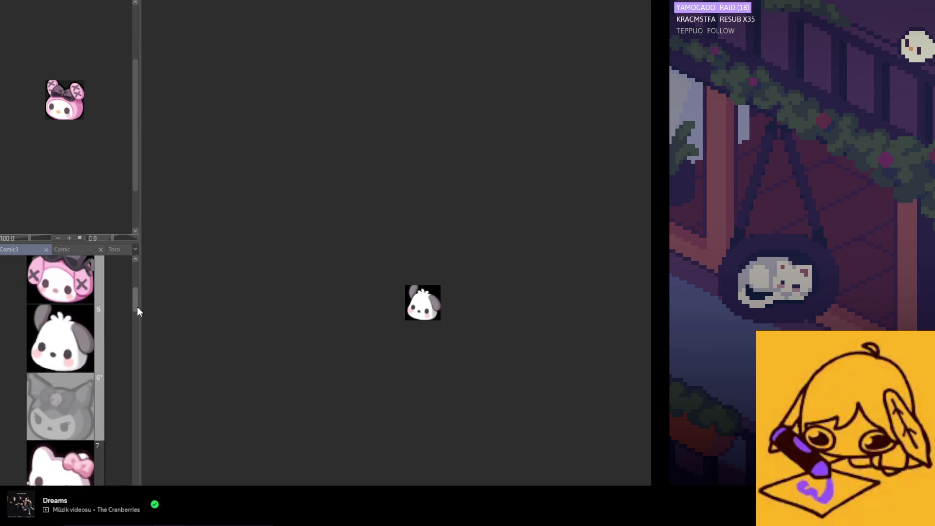
left_click(93, 361)
left_click(96, 388)
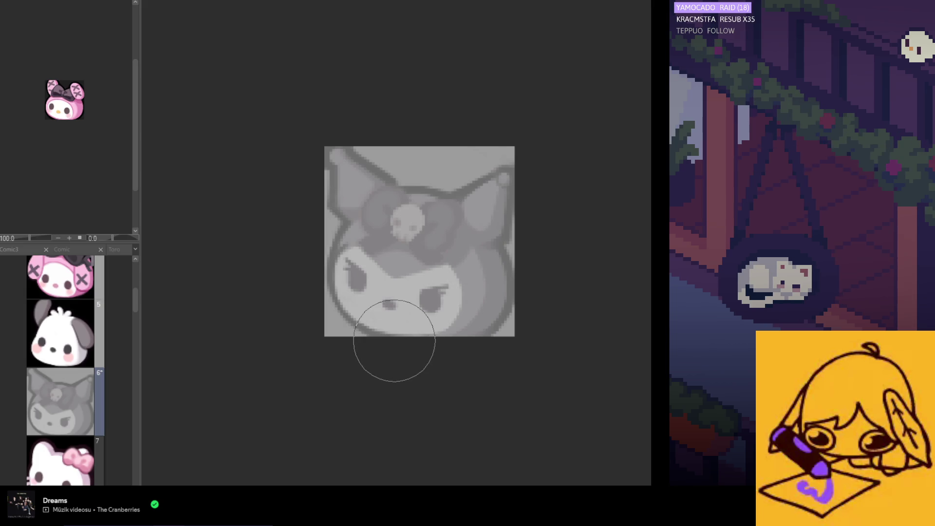
- Try several pink strokes over Kuromi's face and undo each one
mouse_move(427, 280)
left_mouse_down()
mouse_move(424, 257)
mouse_move(428, 273)
left_mouse_up()
key("ctrl+z")
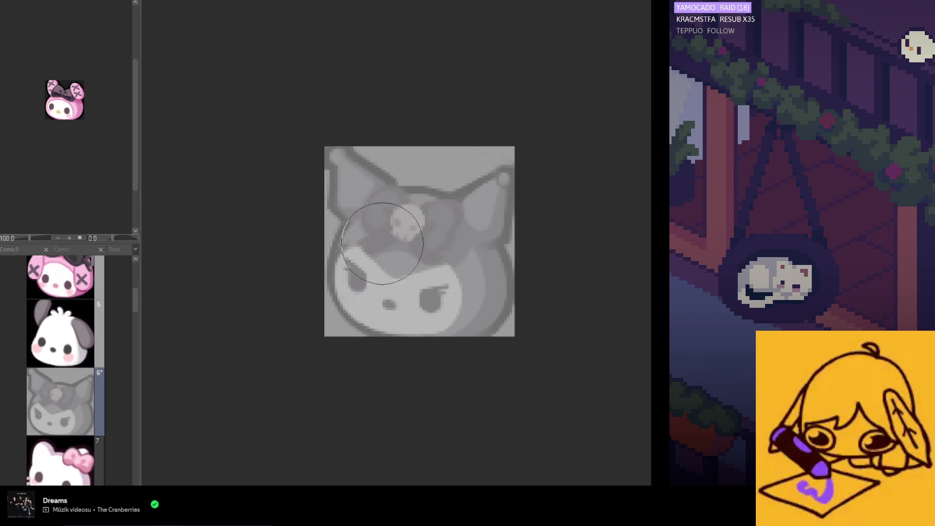
left_click_drag(382, 243, 439, 293)
key("ctrl+z")
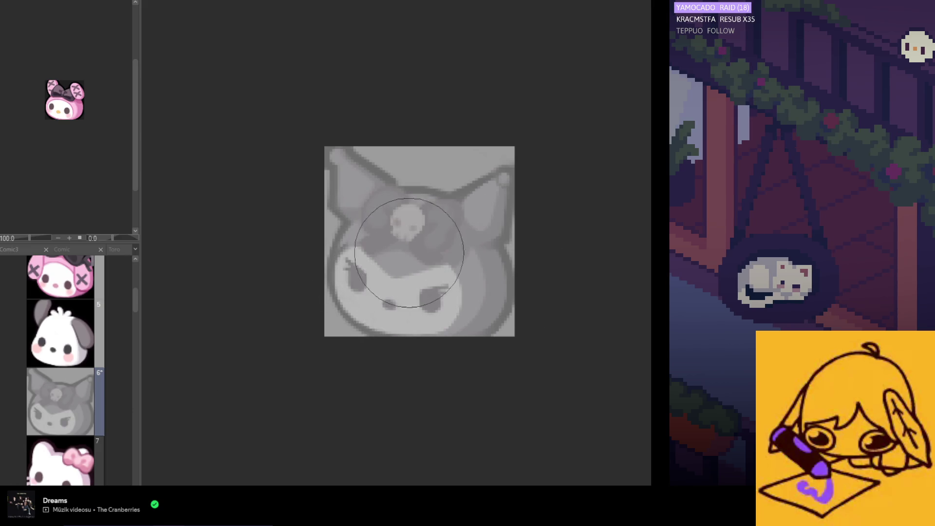
mouse_move(413, 251)
left_mouse_down()
mouse_move(387, 264)
mouse_move(428, 246)
mouse_move(397, 255)
mouse_move(407, 229)
mouse_move(401, 288)
mouse_move(418, 247)
left_mouse_up()
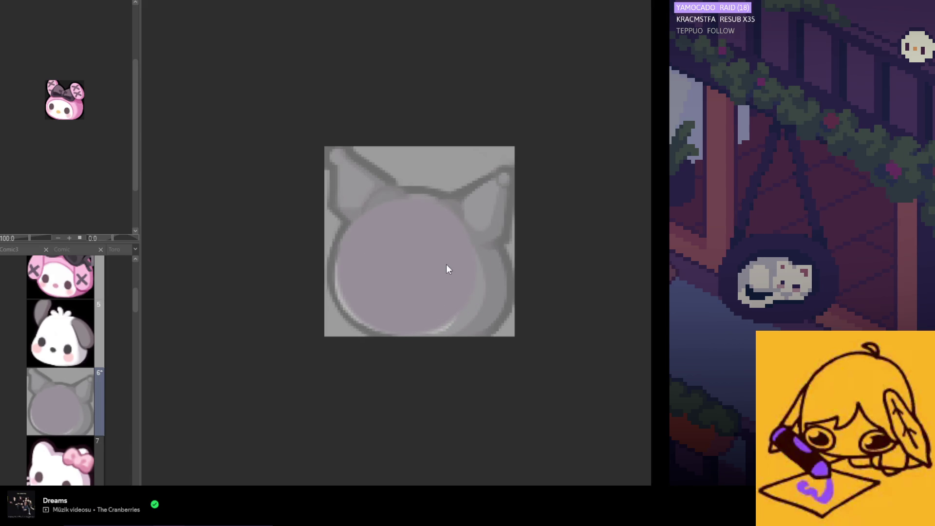
key("ctrl+z")
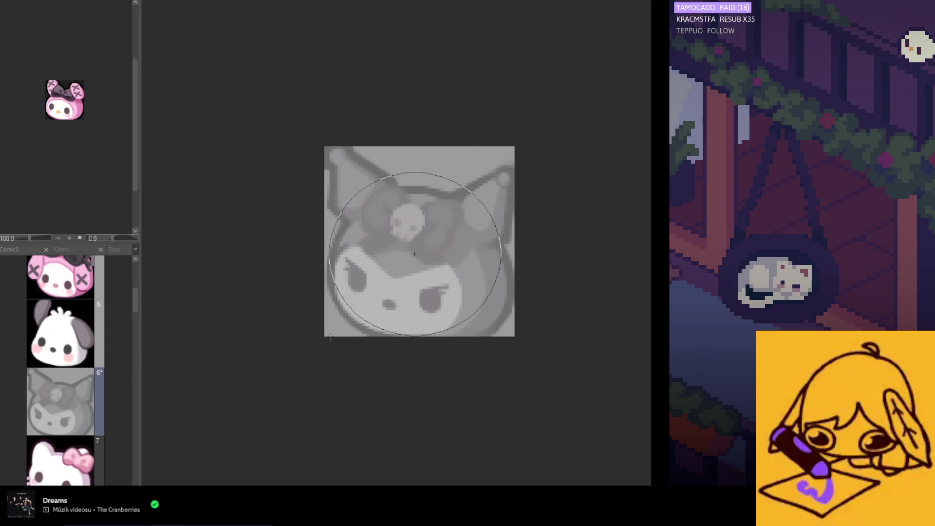
- Brush pale lilac over the whole face for an even round fill
left_click(415, 254)
key("ctrl+z")
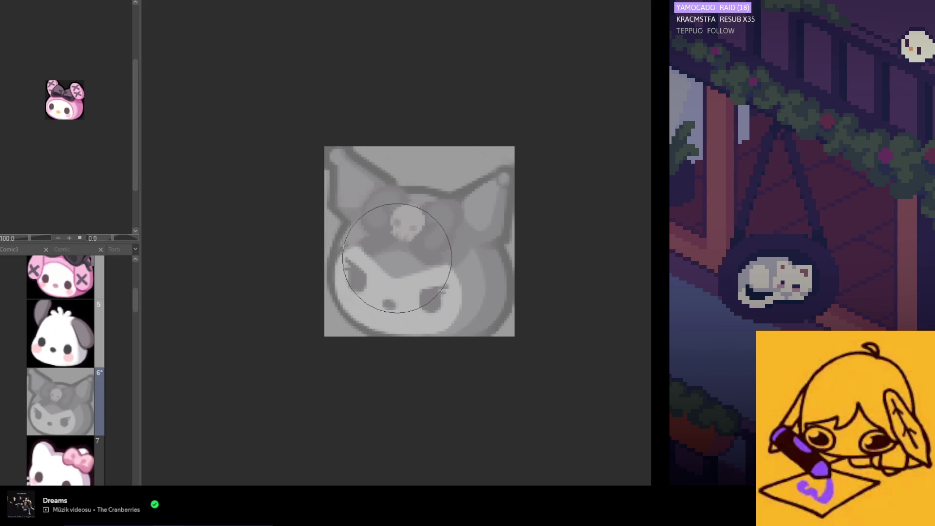
mouse_move(395, 255)
left_mouse_down()
mouse_move(403, 283)
mouse_move(388, 272)
mouse_move(407, 249)
left_mouse_up()
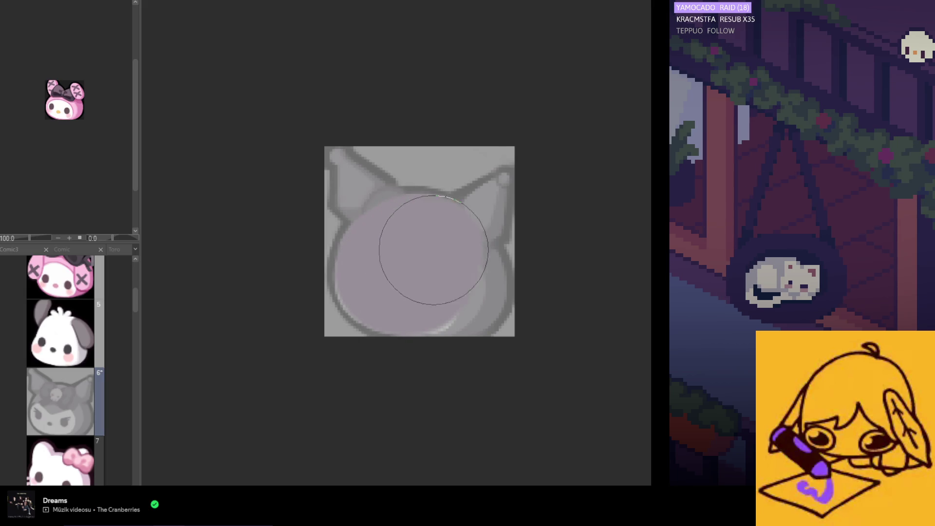
left_click_drag(407, 249, 428, 272)
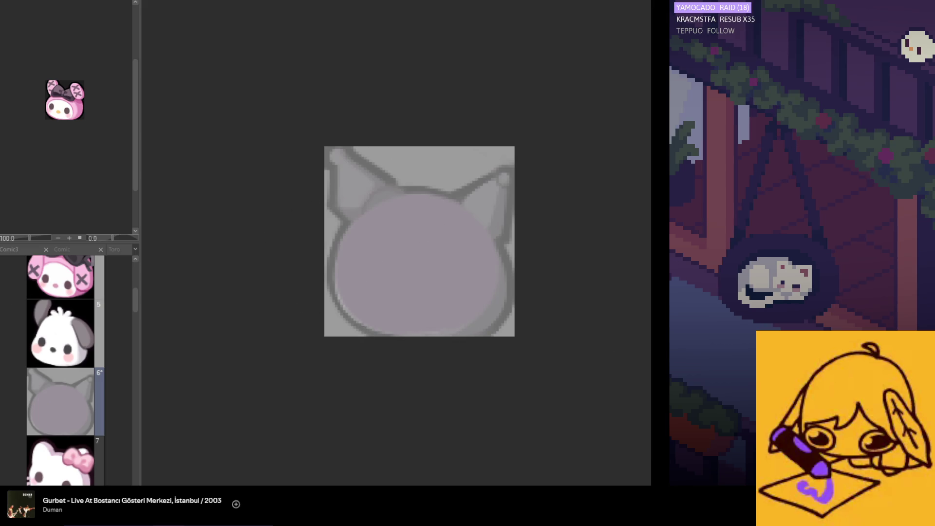
left_click(341, 166)
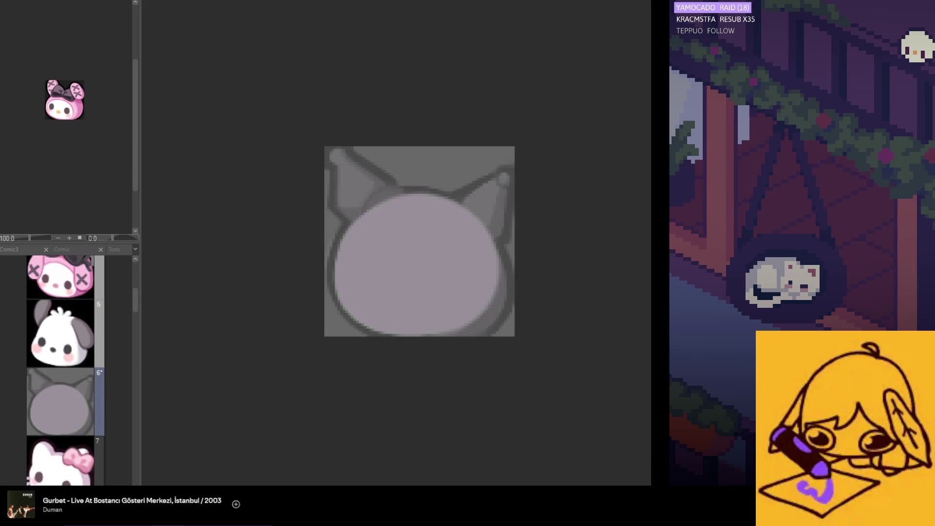
- Widen the lilac fill on the right, nudge it up, and fill in the head's top edge
scroll(442, 319, "up", 2)
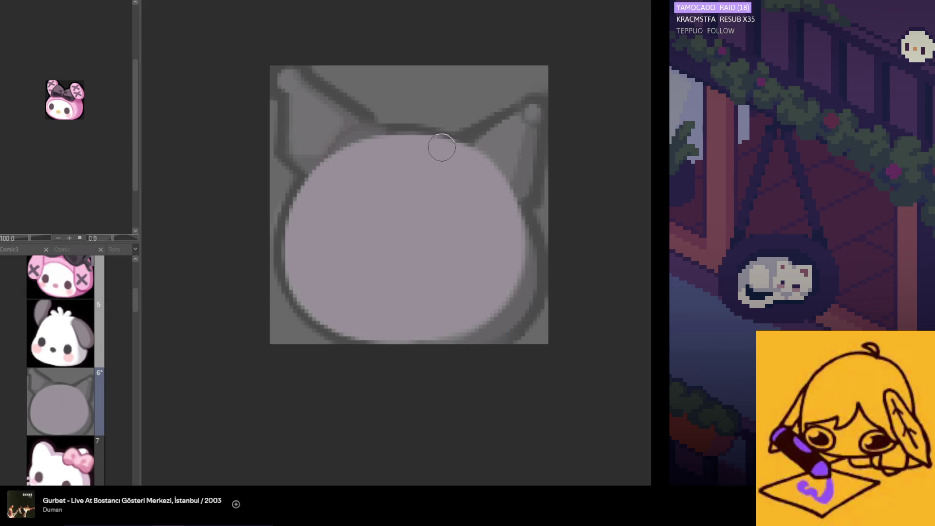
mouse_move(493, 163)
left_mouse_down()
mouse_move(493, 290)
mouse_move(457, 303)
left_mouse_up()
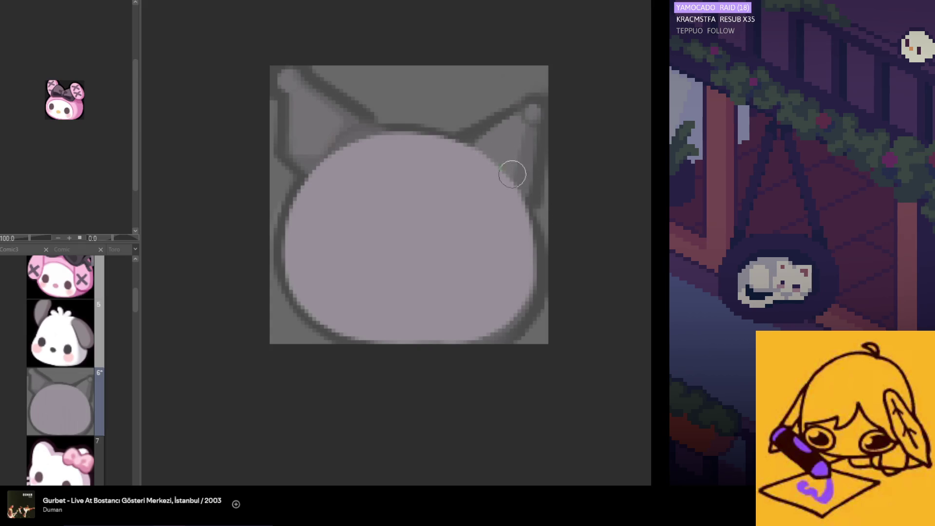
scroll(521, 216, "left", 3)
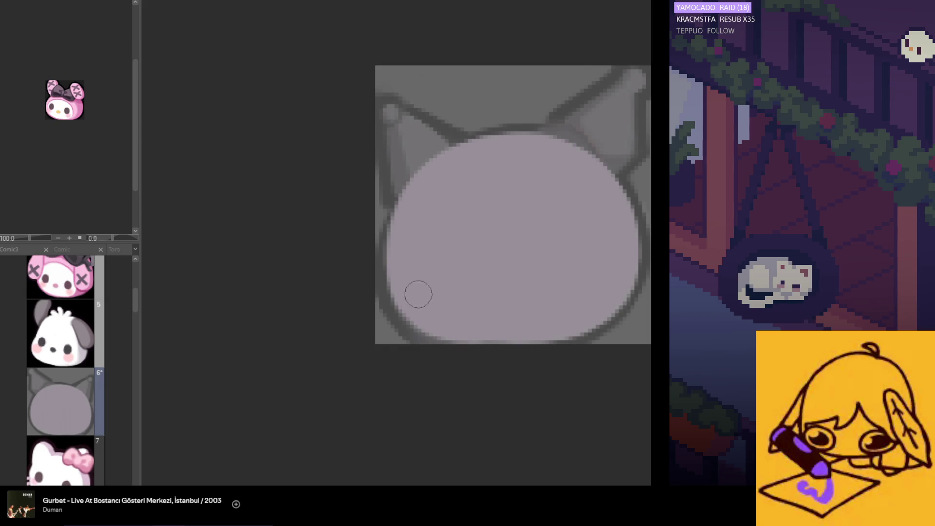
scroll(472, 256, "down", 1)
scroll(472, 259, "down", 1)
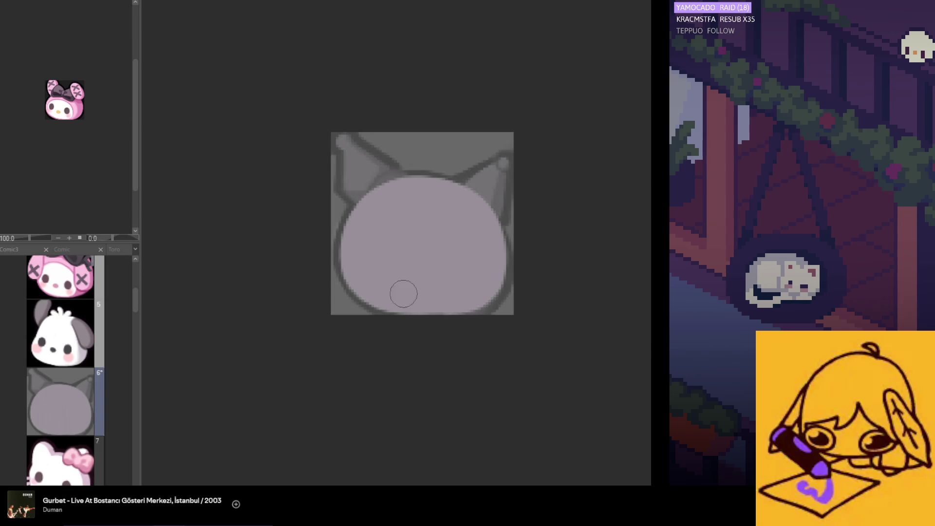
scroll(382, 278, "up", 1)
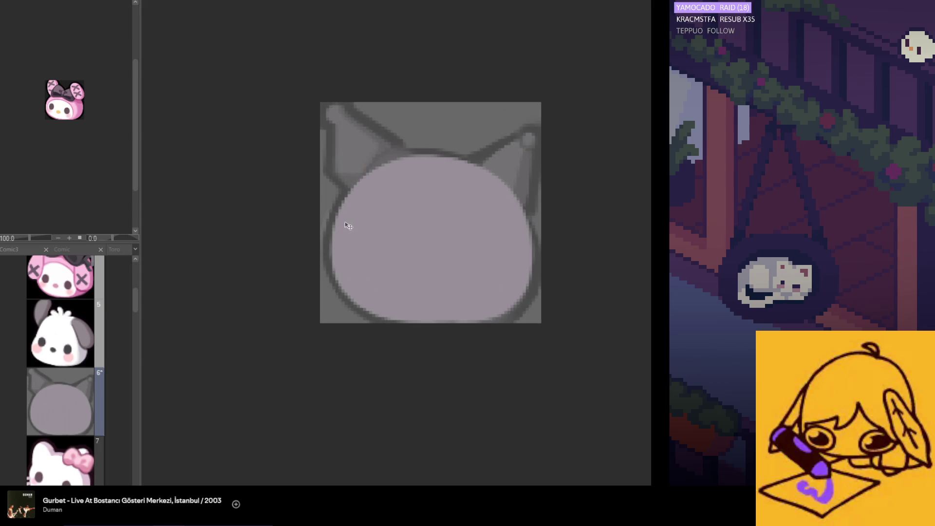
left_click_drag(352, 227, 352, 223)
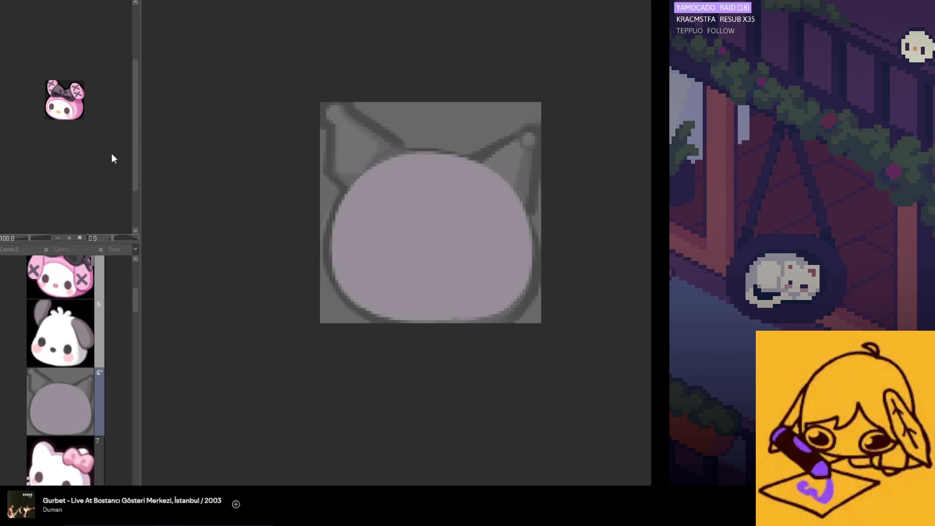
scroll(458, 275, "up", 1)
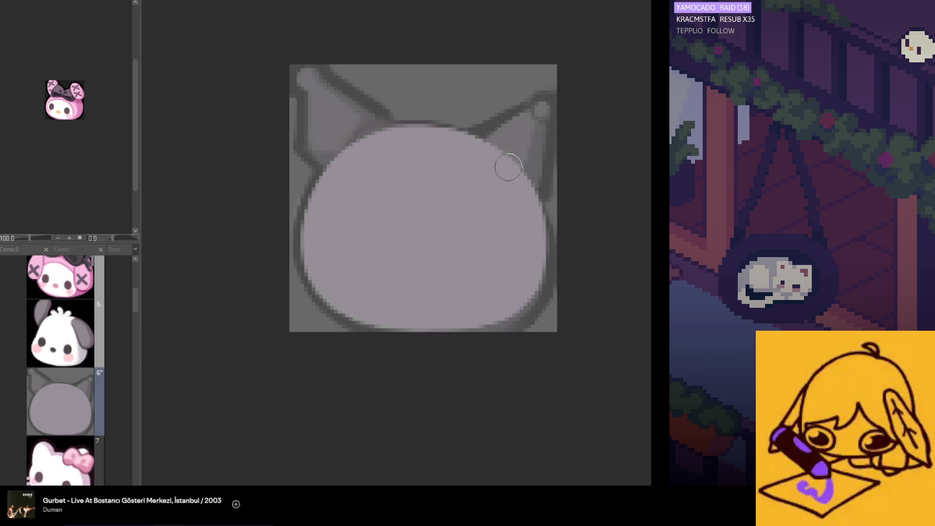
left_click_drag(399, 137, 435, 137)
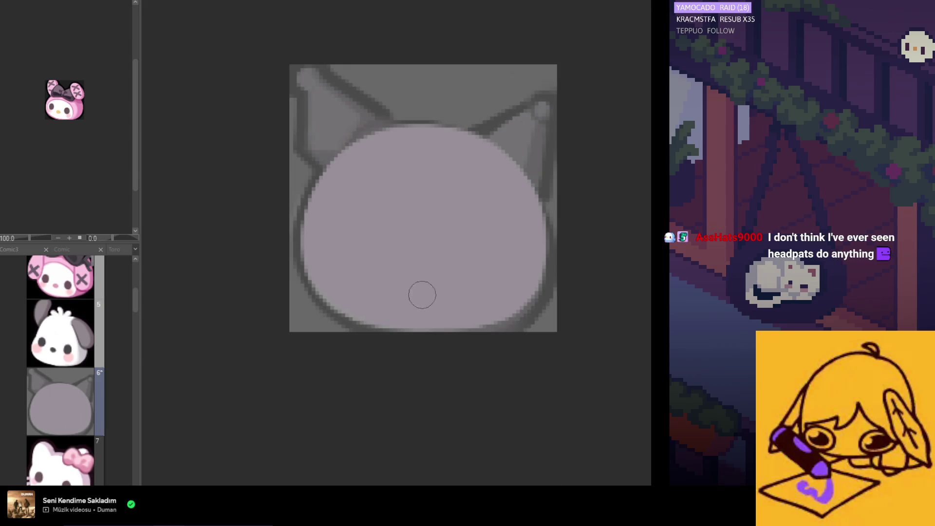
- Eyedrop the face's lilac and brush along its left edge to smooth the outline
scroll(423, 272, "up", 1)
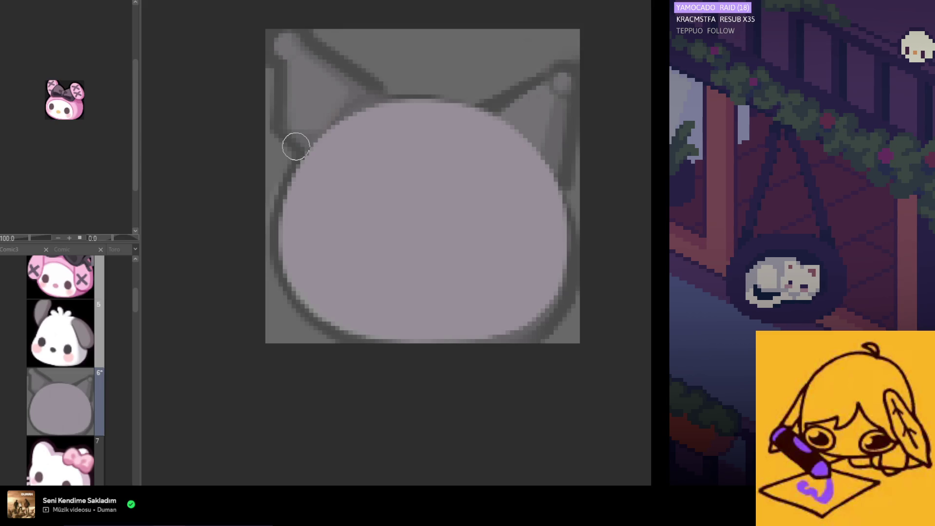
left_click(460, 251, "alt")
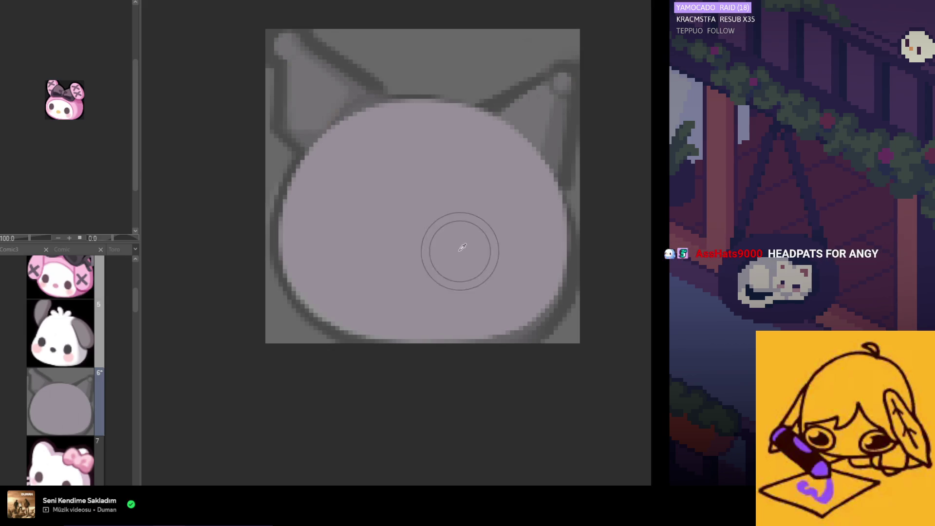
scroll(495, 242, "left", 3)
mouse_move(377, 191)
left_mouse_down()
mouse_move(365, 287)
mouse_move(389, 165)
mouse_move(378, 232)
mouse_move(391, 294)
left_mouse_up()
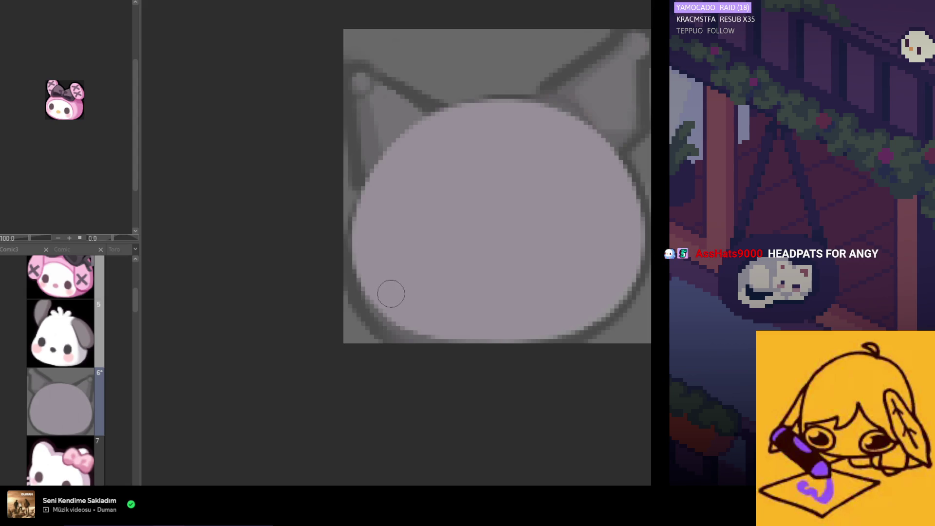
scroll(386, 257, "right", 3)
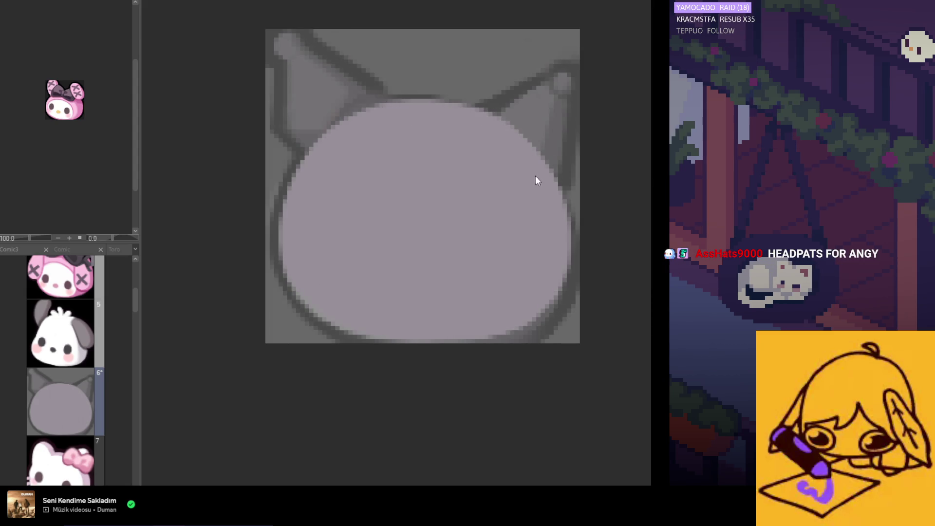
scroll(502, 146, "down", 1)
scroll(487, 182, "down", 2)
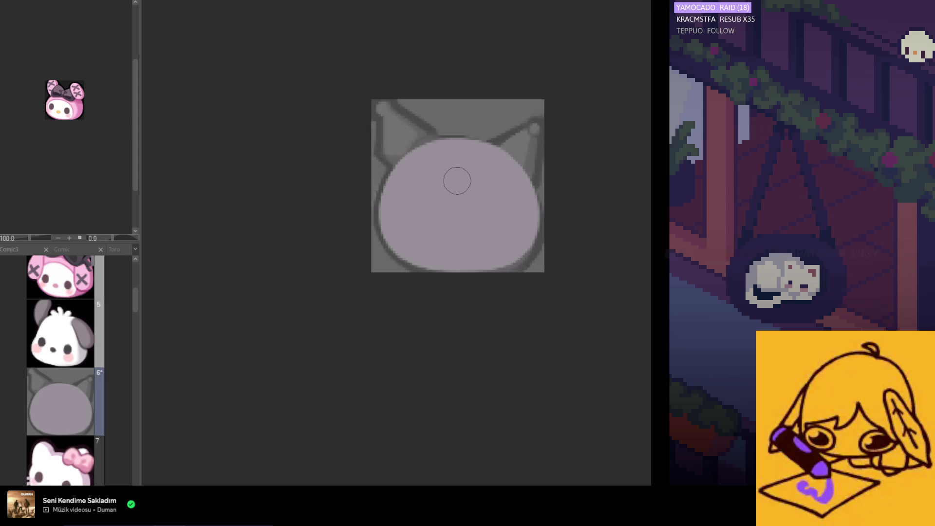
scroll(456, 183, "up", 2)
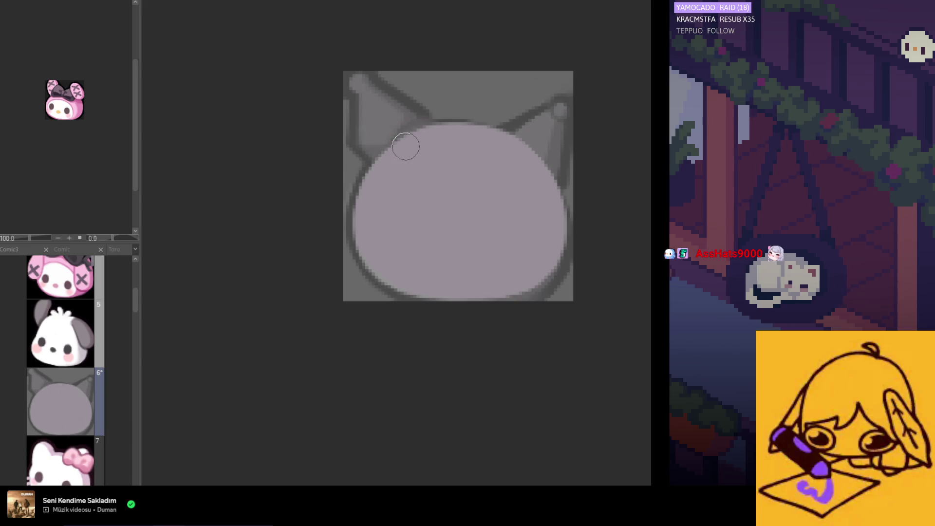
scroll(430, 201, "down", 2)
scroll(414, 234, "down", 1)
scroll(412, 253, "down", 1)
scroll(432, 261, "up", 1)
scroll(434, 209, "up", 1)
scroll(428, 189, "up", 1)
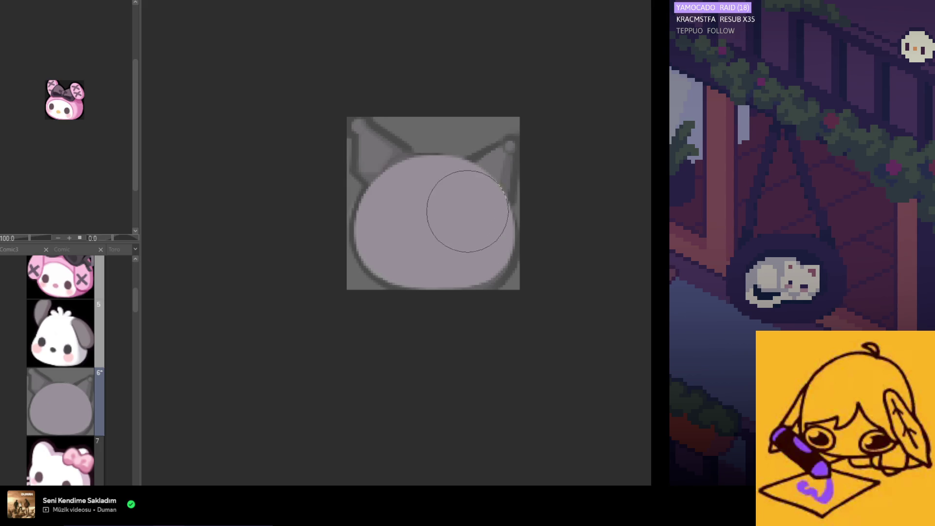
scroll(468, 209, "down", 3)
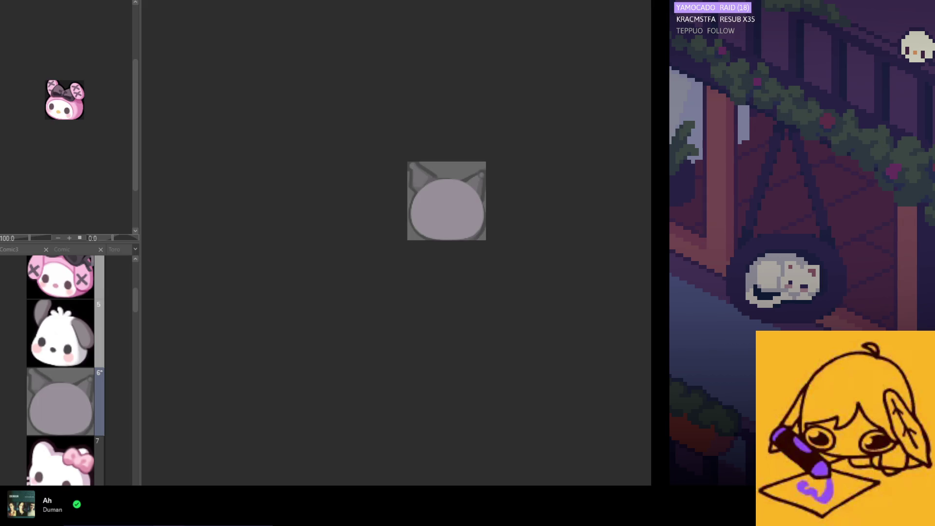
scroll(443, 244, "up", 2)
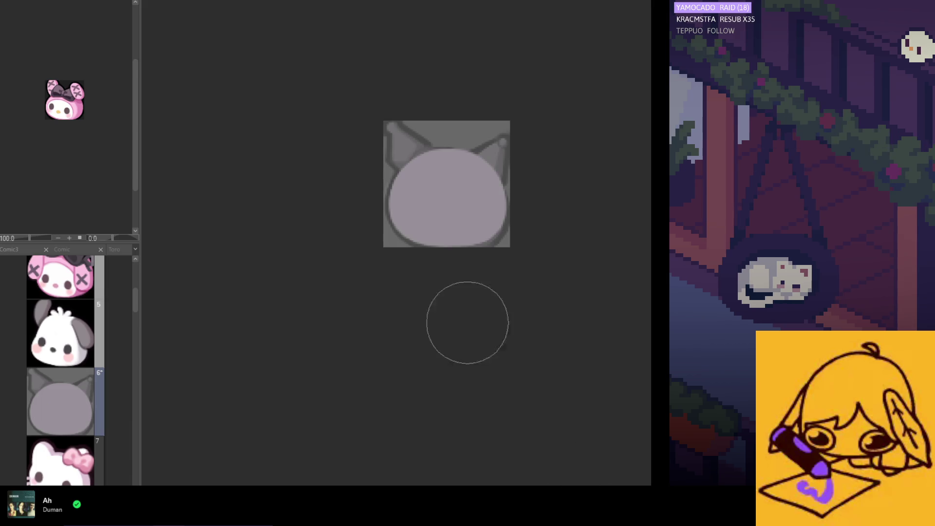
- Zoom in and out to inspect the lilac head circle on cel 6
scroll(443, 192, "up", 2)
scroll(446, 186, "up", 2)
scroll(428, 194, "down", 2)
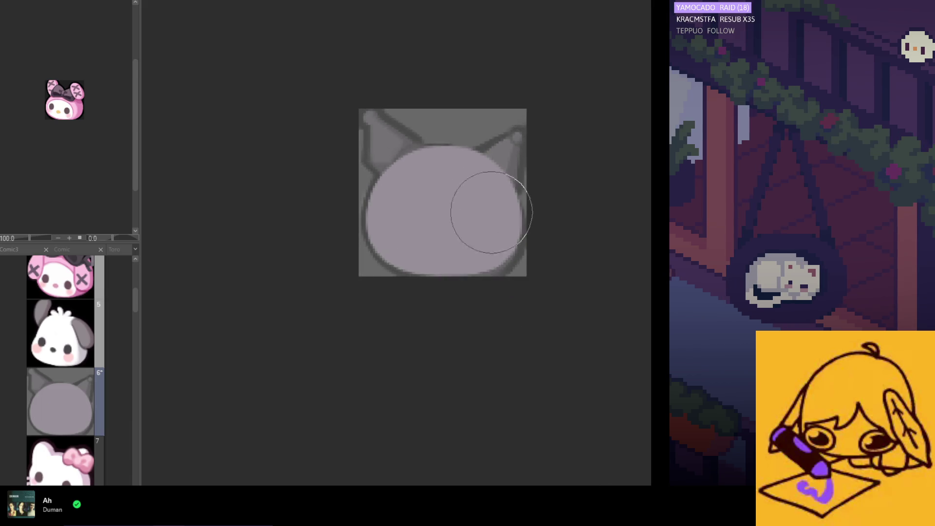
scroll(493, 208, "up", 2)
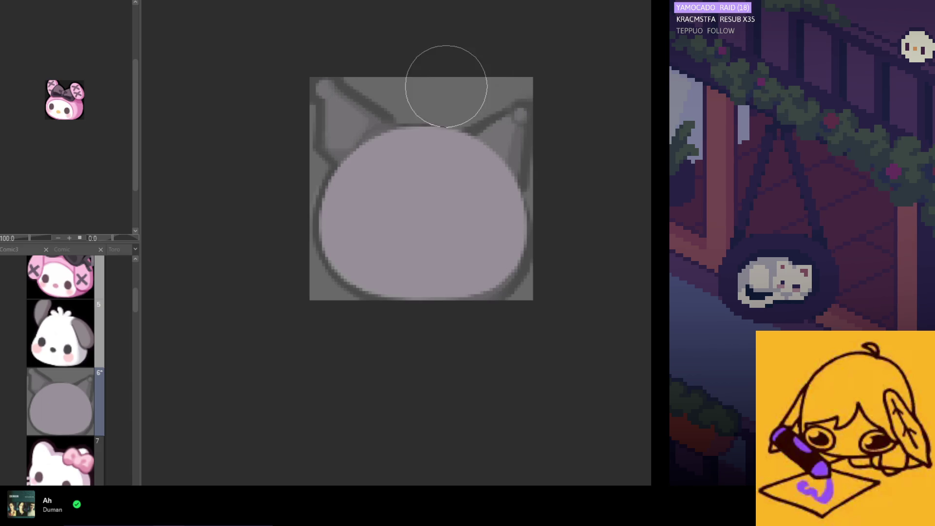
scroll(416, 174, "down", 2)
scroll(459, 245, "up", 1)
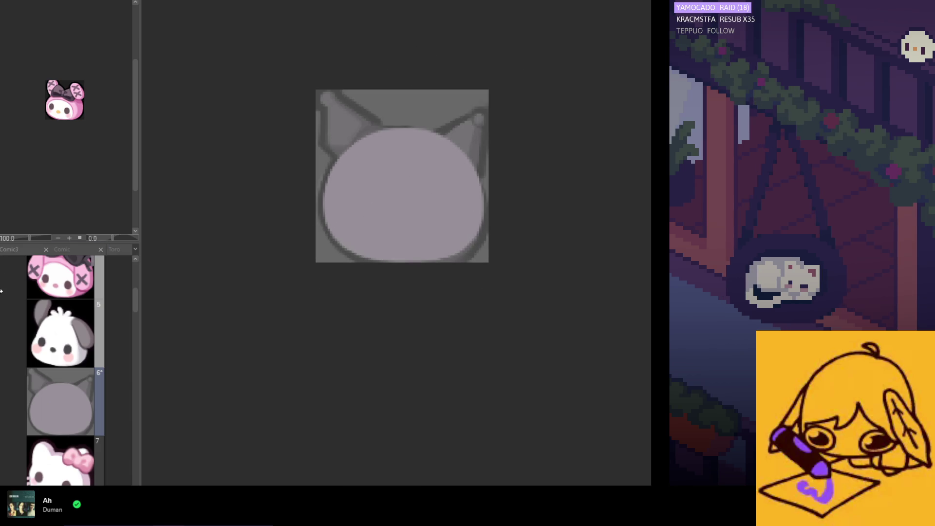
scroll(428, 236, "up", 2)
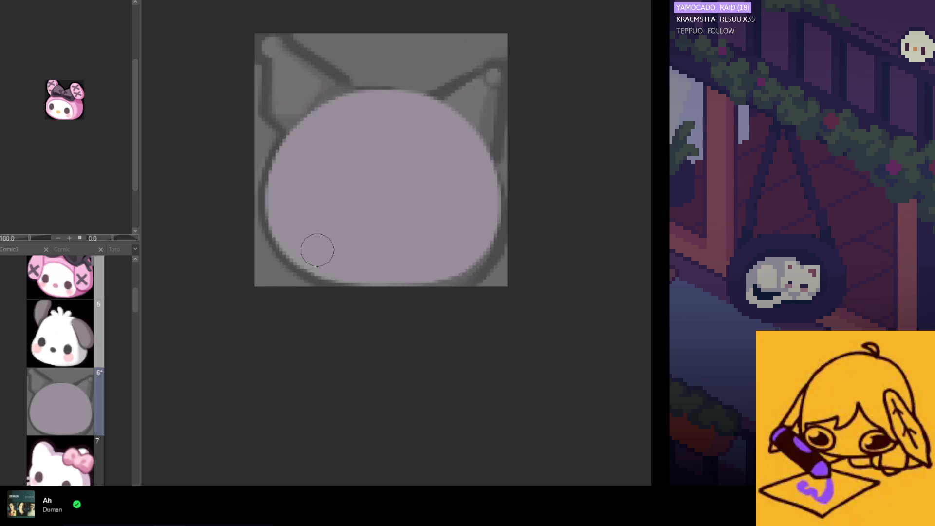
scroll(330, 273, "down", 2)
scroll(364, 217, "up", 2)
scroll(301, 181, "up", 1)
scroll(302, 181, "down", 1)
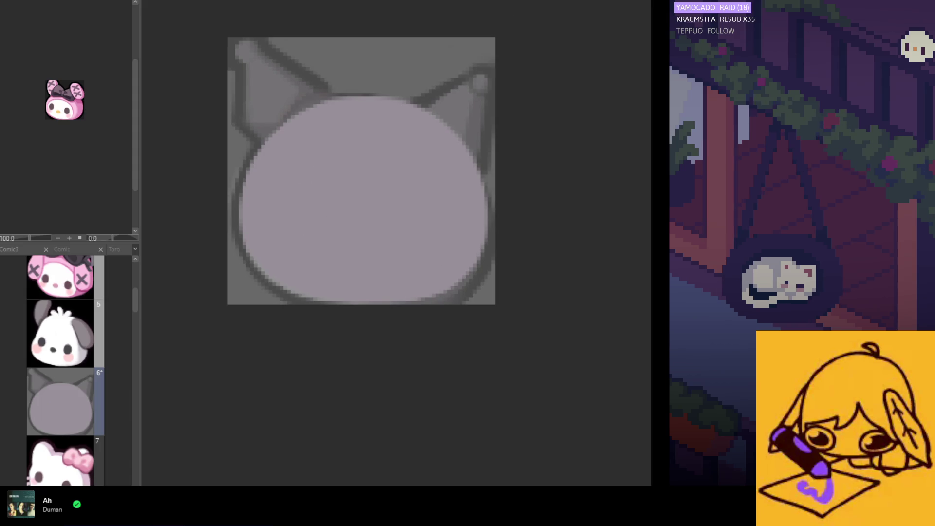
scroll(390, 195, "down", 1)
scroll(376, 153, "up", 2)
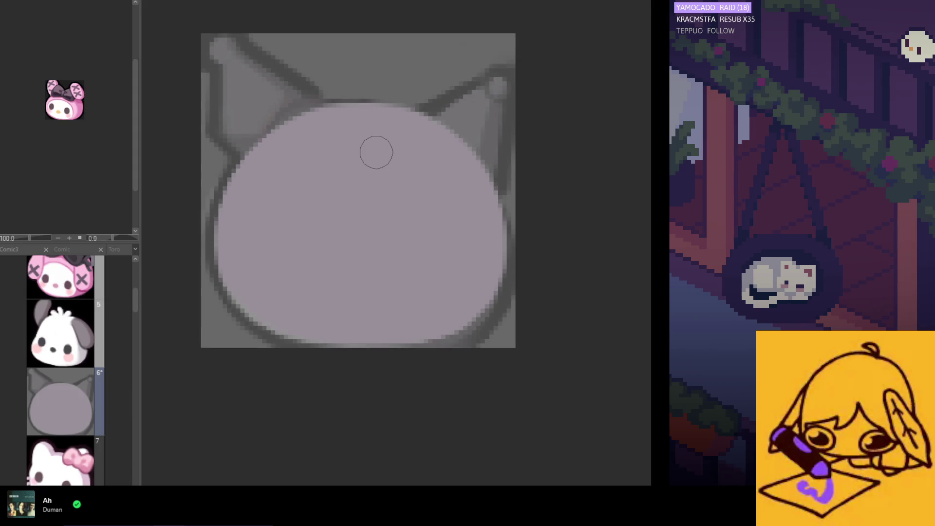
scroll(337, 190, "down", 2)
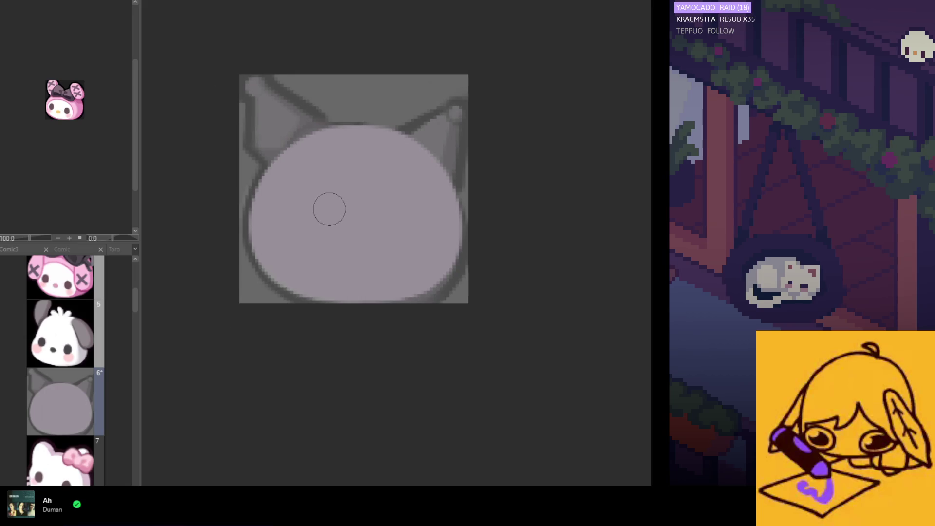
scroll(323, 215, "up", 1)
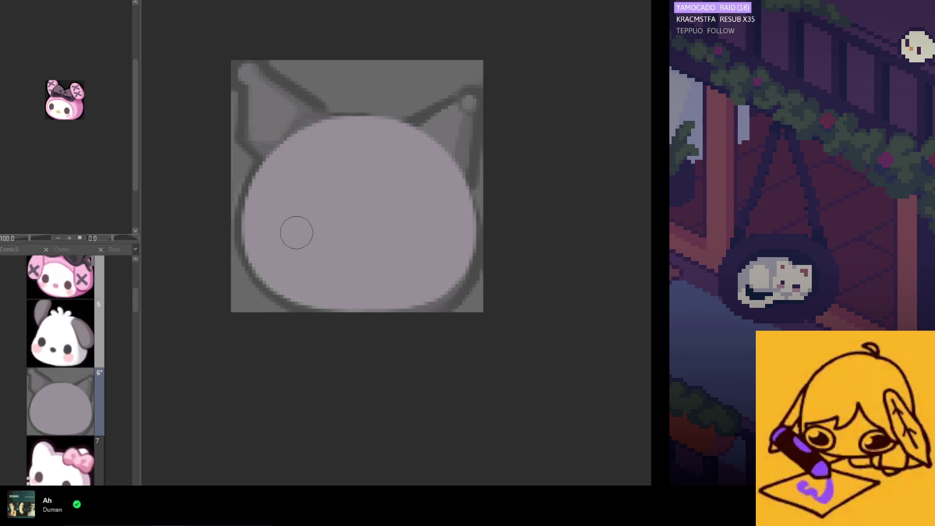
scroll(292, 224, "down", 1)
scroll(290, 223, "up", 1)
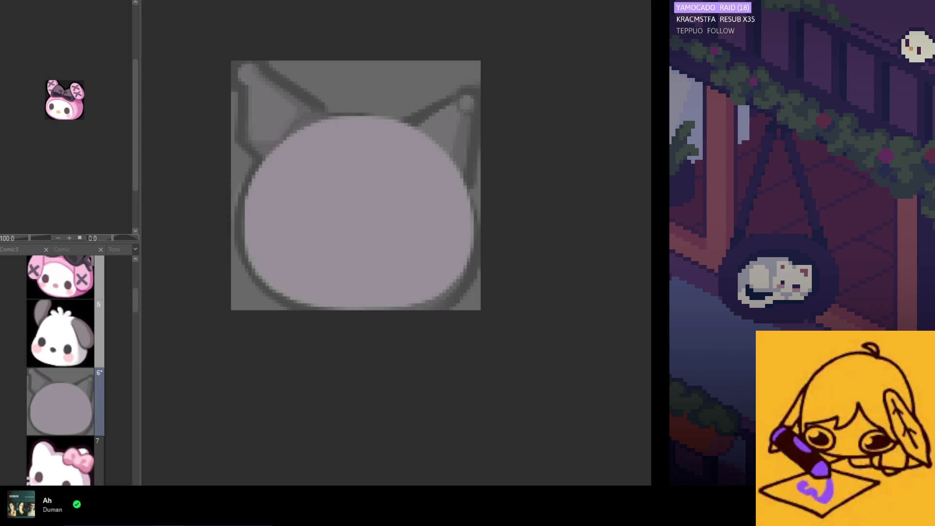
- Undo the dark head and ear outline, leaving the plain lilac head base
key("ctrl+z")
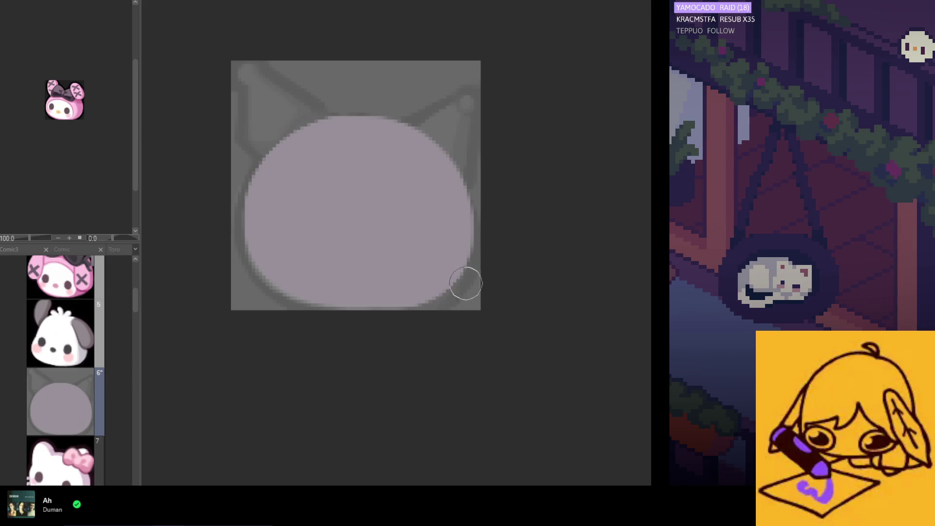
scroll(429, 165, "down", 2)
scroll(409, 204, "down", 2)
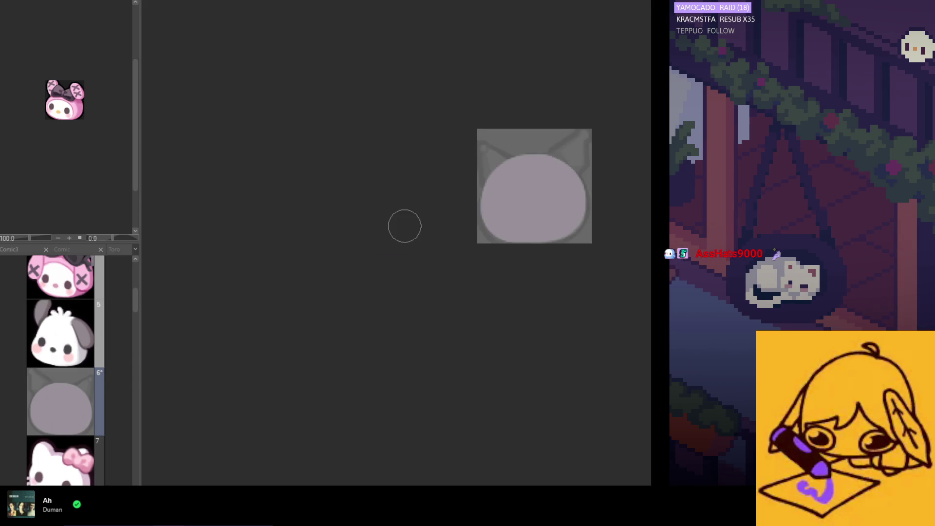
scroll(409, 238, "right", 3)
scroll(411, 200, "up", 1)
scroll(412, 197, "up", 1)
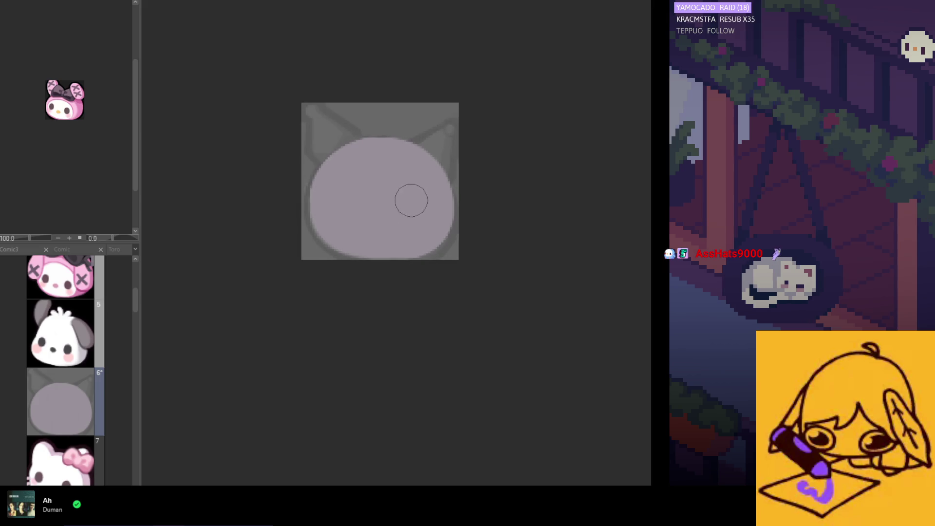
scroll(403, 195, "up", 1)
scroll(401, 195, "up", 1)
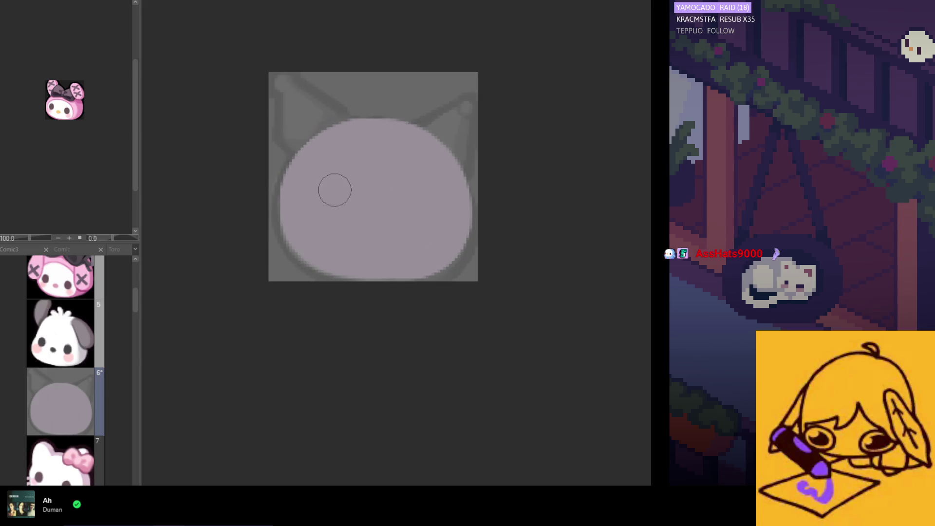
left_click(336, 209)
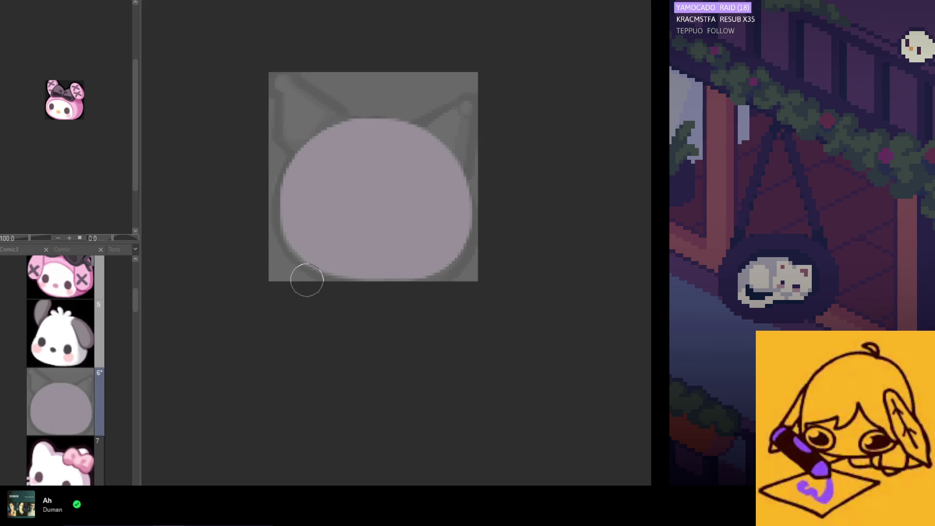
- Step through undo and redo to reveal the reference face beneath the white face shape
key("ctrl+z")
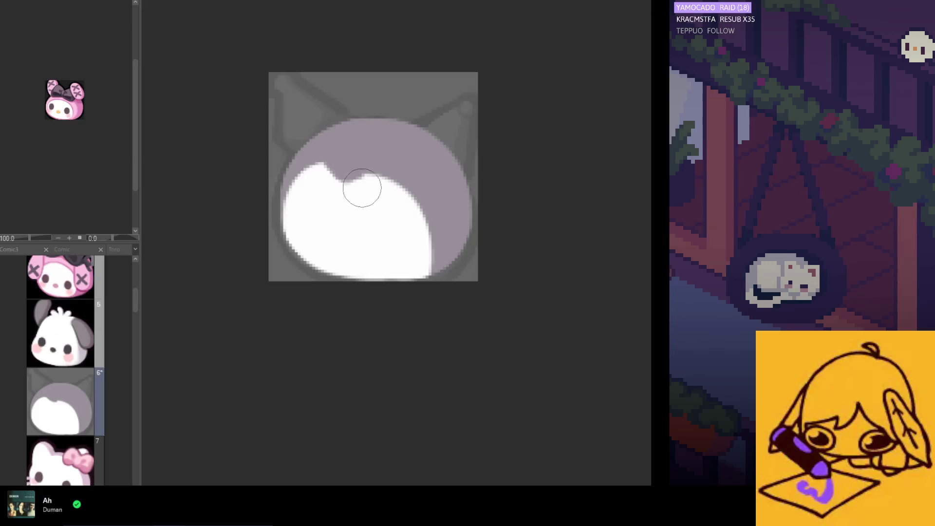
key("ctrl+z")
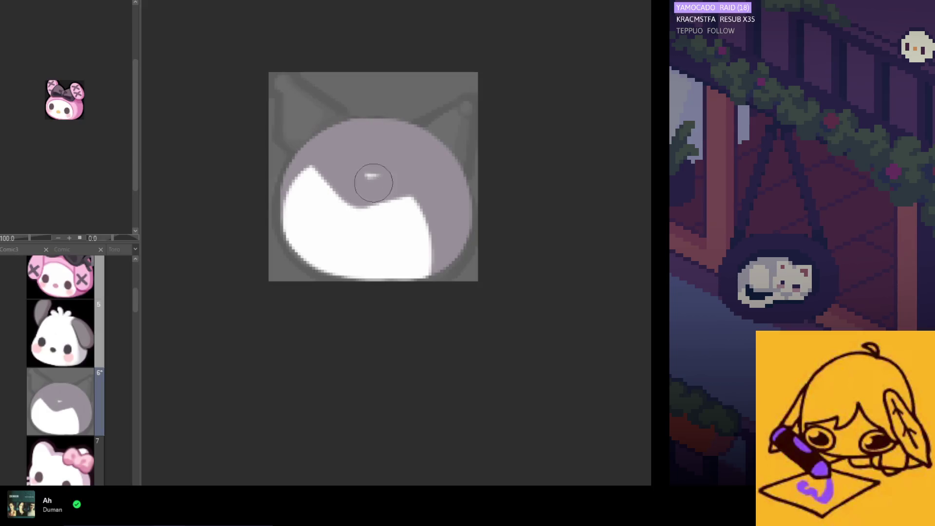
key("ctrl+z")
key("ctrl+y")
key("ctrl+z")
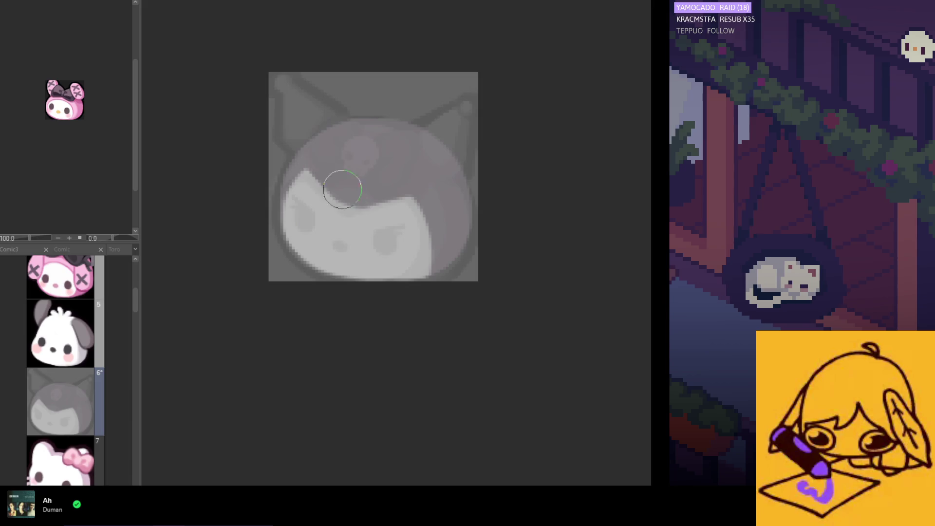
- Reshape the face's top V notch and edges, flipping the canvas to check, then touch up with lilac
left_click_drag(353, 203, 443, 171)
mouse_move(417, 205)
left_mouse_down()
mouse_move(407, 282)
mouse_move(444, 234)
left_mouse_up()
key("h")
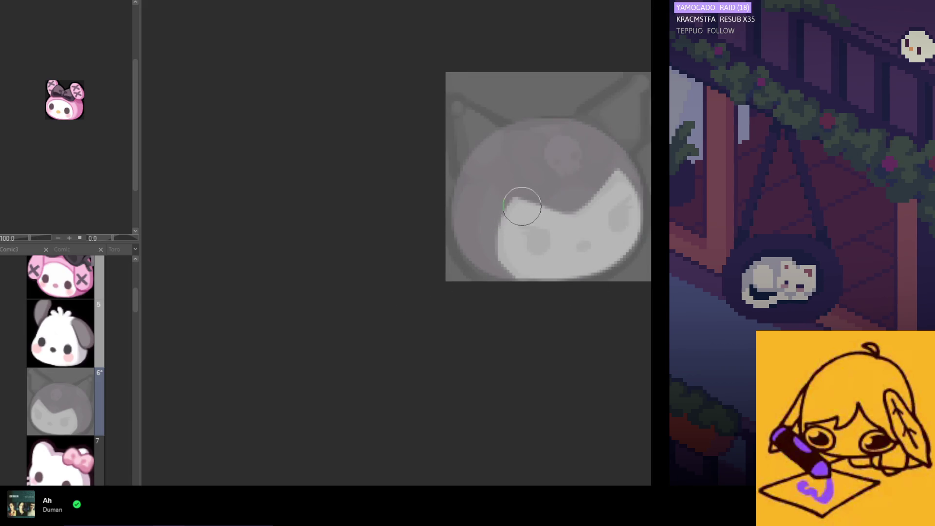
left_click_drag(495, 200, 522, 240)
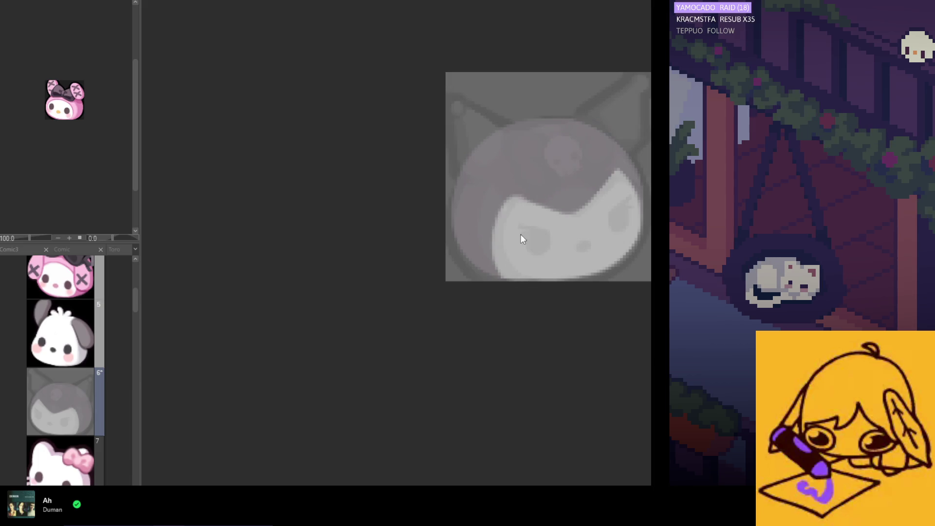
key("h")
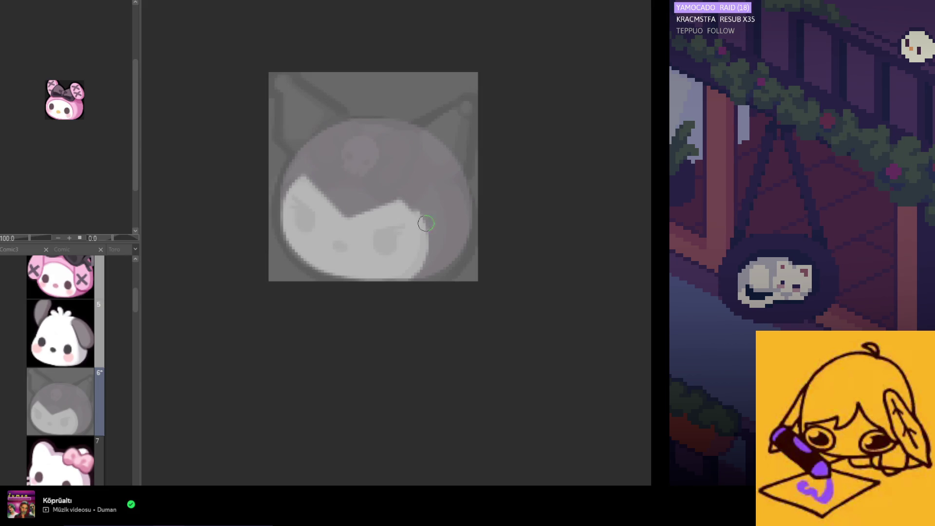
left_click_drag(418, 208, 398, 294)
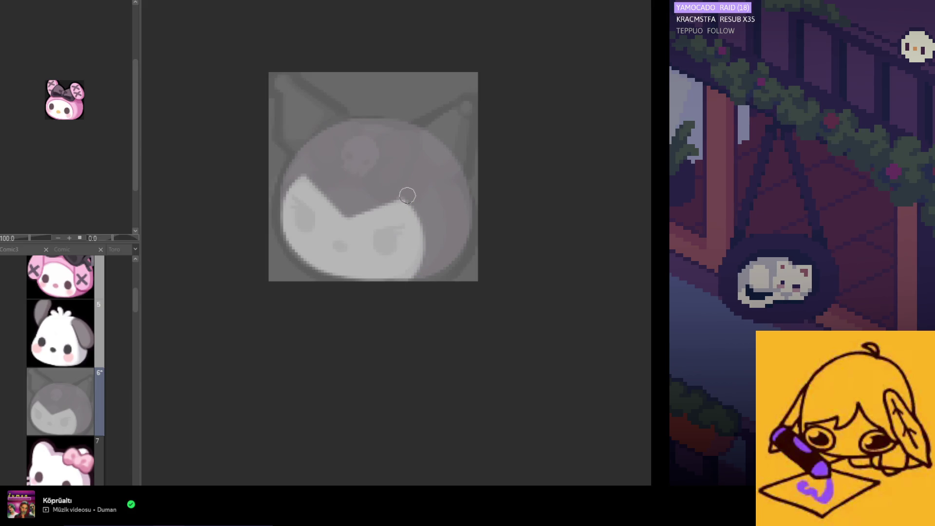
left_click_drag(400, 200, 387, 193)
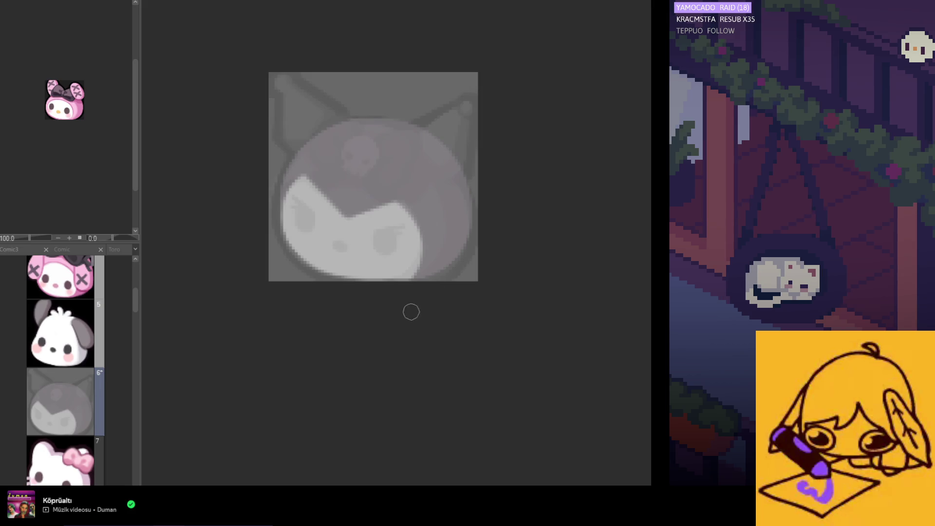
- Mirror the canvas and fill white along the face's top-left edge
key("h")
key("h")
scroll(451, 244, "down", 3)
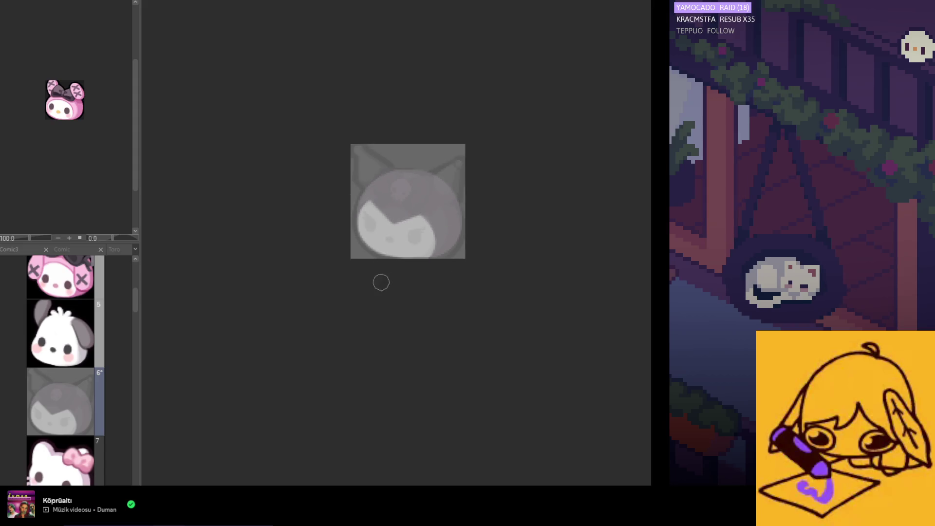
scroll(463, 196, "up", 2)
scroll(459, 185, "up", 1)
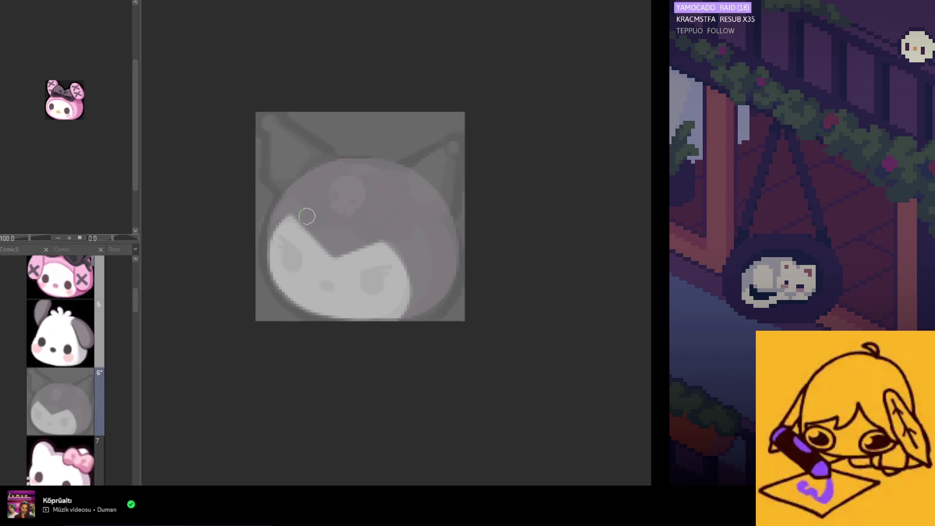
left_click_drag(294, 214, 275, 244)
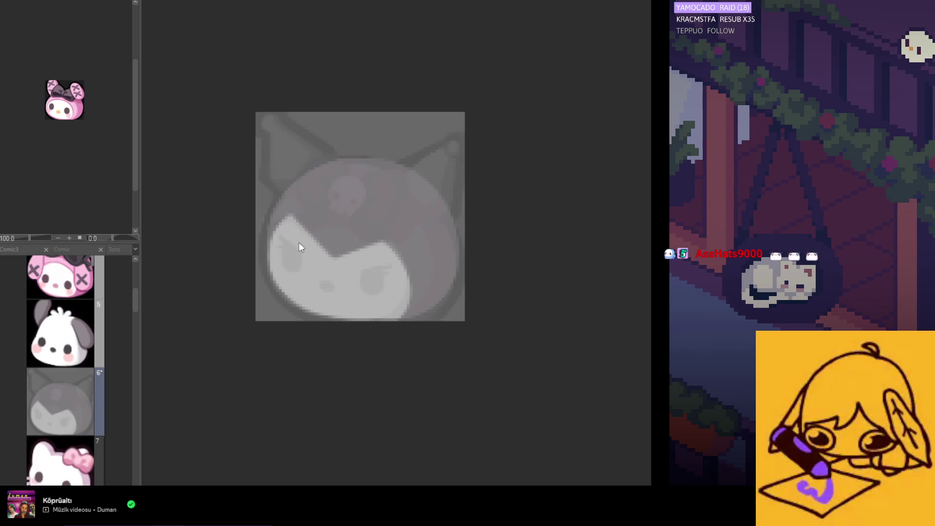
mouse_move(299, 210)
left_mouse_down()
mouse_move(278, 234)
mouse_move(318, 239)
left_mouse_up()
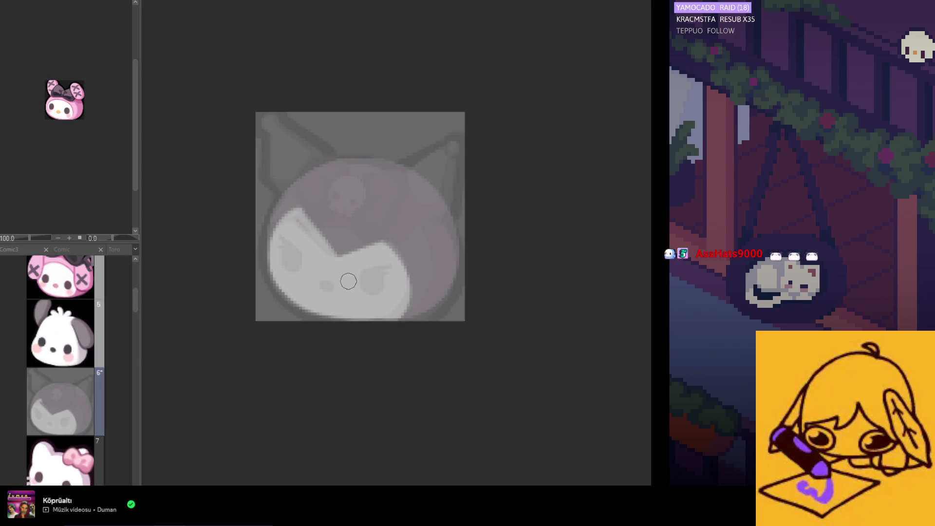
- Draw straight white edge lines up toward the V notch on both sides of the face
left_click(334, 266, "shift")
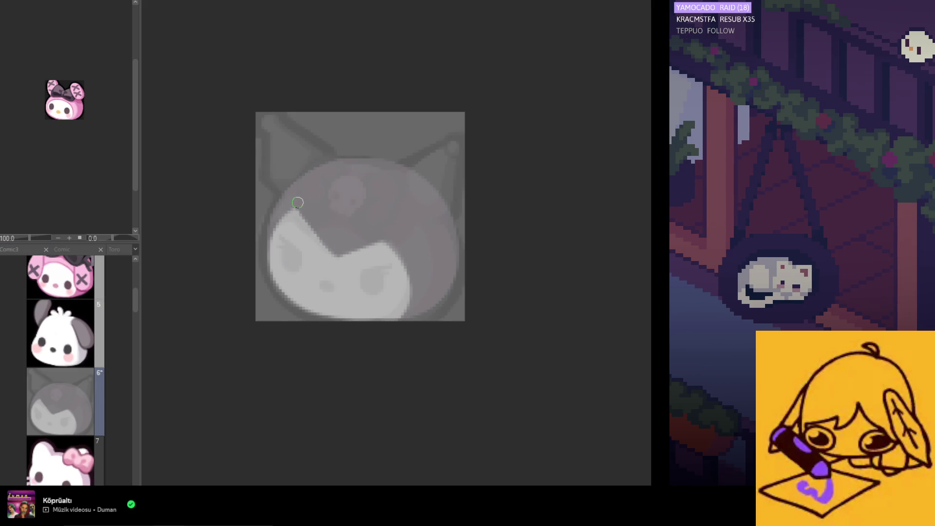
left_click(328, 250, "shift")
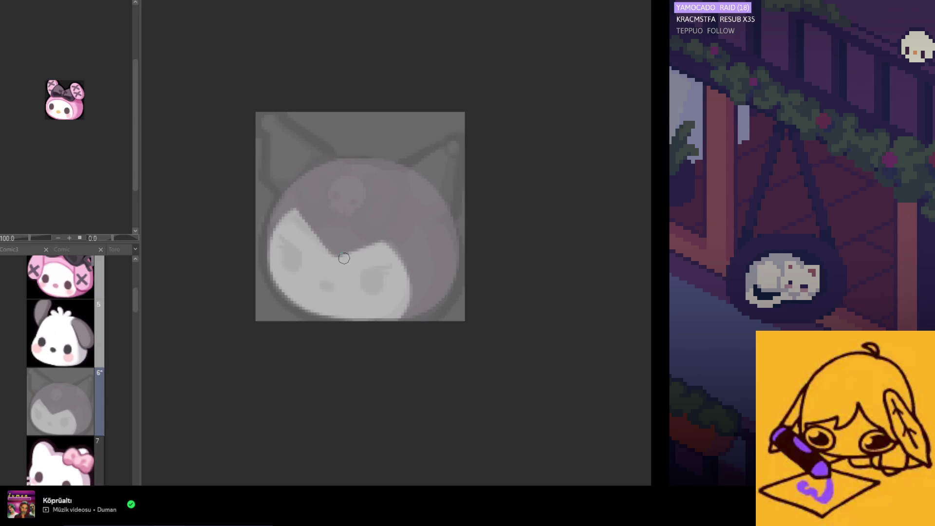
left_click(389, 244, "shift")
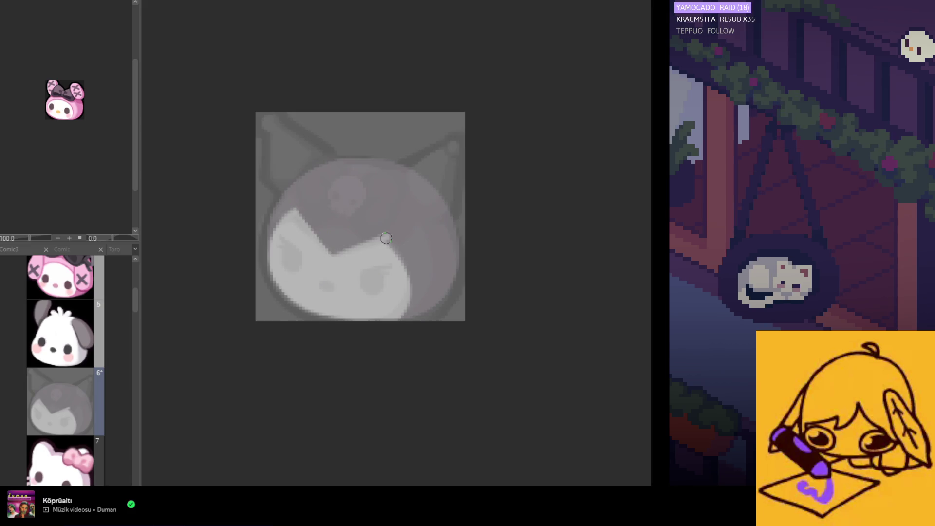
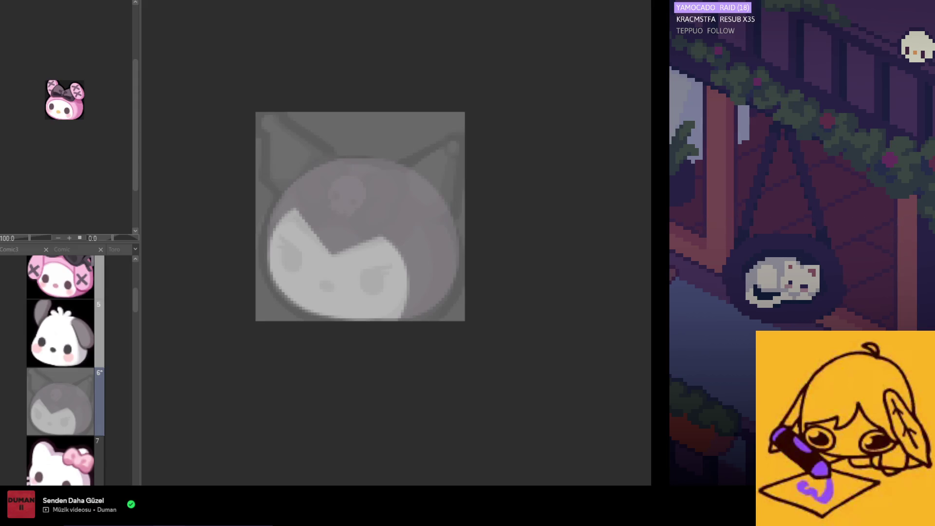
- Bring the faded sketch back into view over the white face fill
scroll(396, 320, "up", 1)
scroll(397, 319, "up", 1)
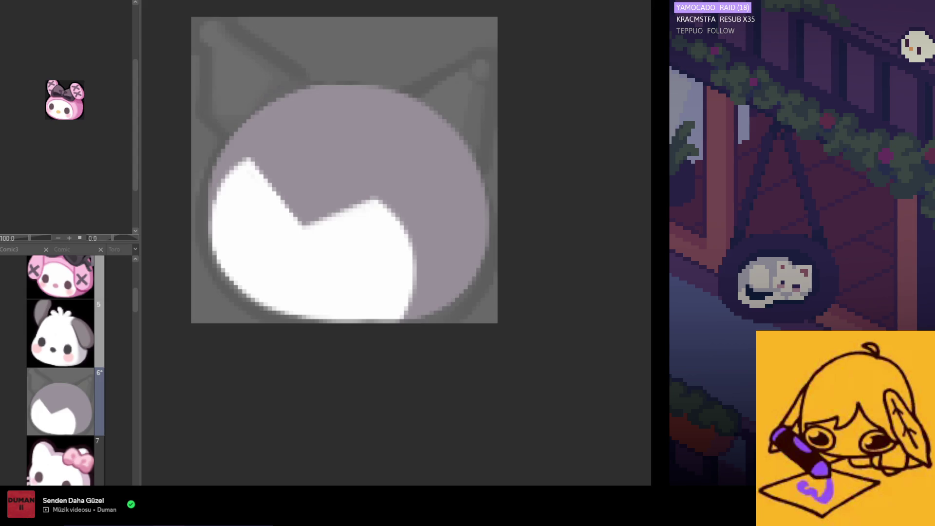
key("ctrl+z")
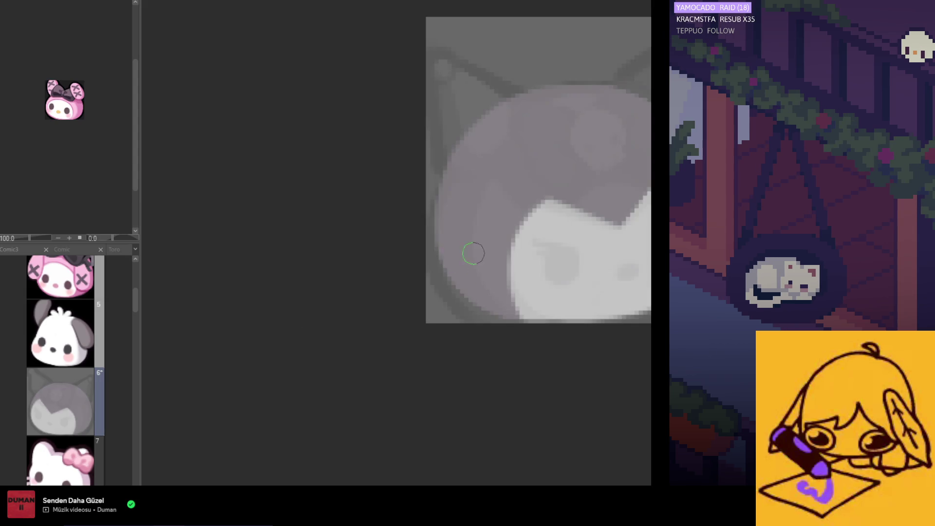
- Extend the white face fill toward the right edge and lay a straight stroke along the hair edge
mouse_move(371, 212)
left_mouse_down()
mouse_move(374, 309)
mouse_move(411, 271)
mouse_move(401, 252)
mouse_move(397, 304)
left_mouse_up()
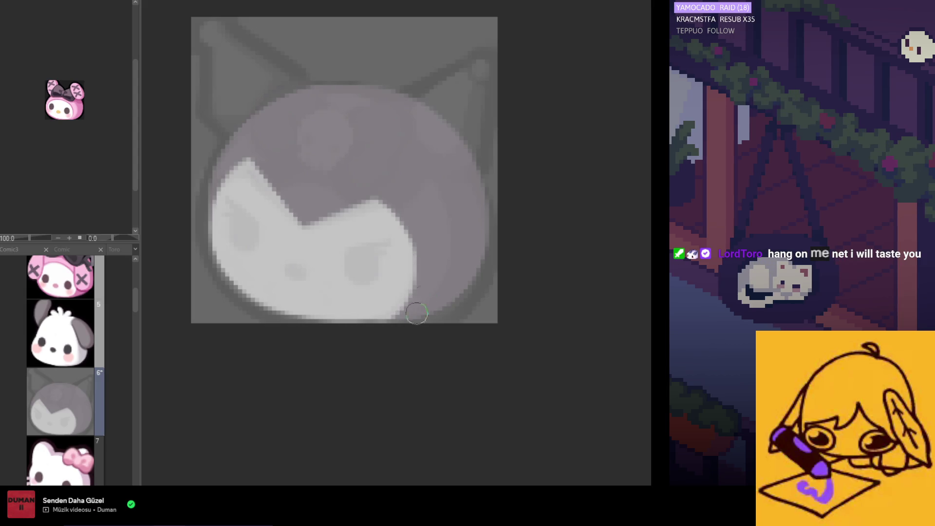
scroll(410, 232, "down", 3)
scroll(332, 222, "up", 3)
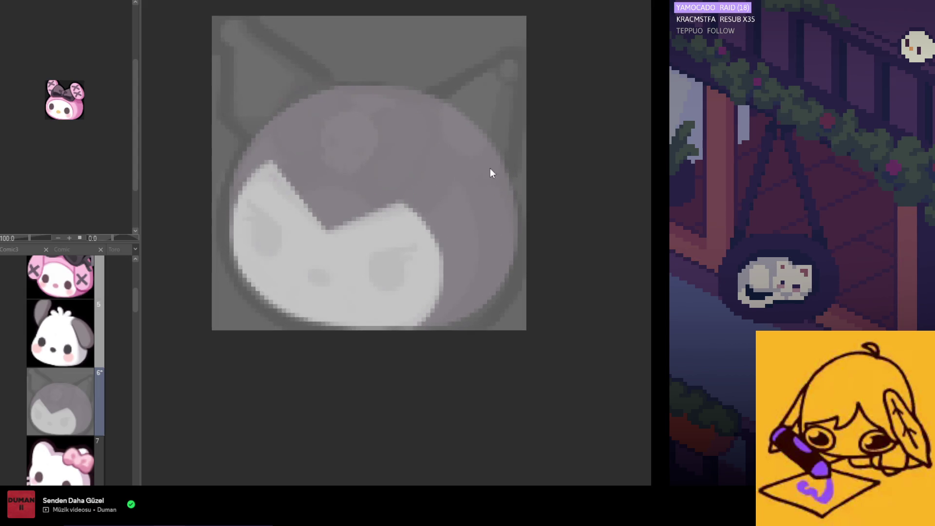
left_click_drag(334, 222, 441, 184)
scroll(424, 205, "down", 2)
- Check the face in the mirrored canvas, then flip the view back to normal orientation
scroll(407, 223, "down", 2)
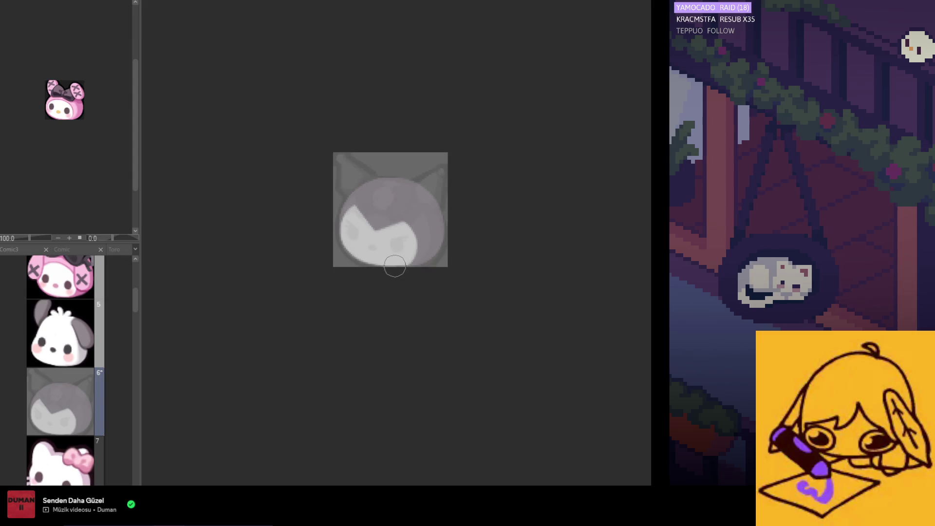
scroll(377, 226, "up", 1)
scroll(378, 226, "up", 2)
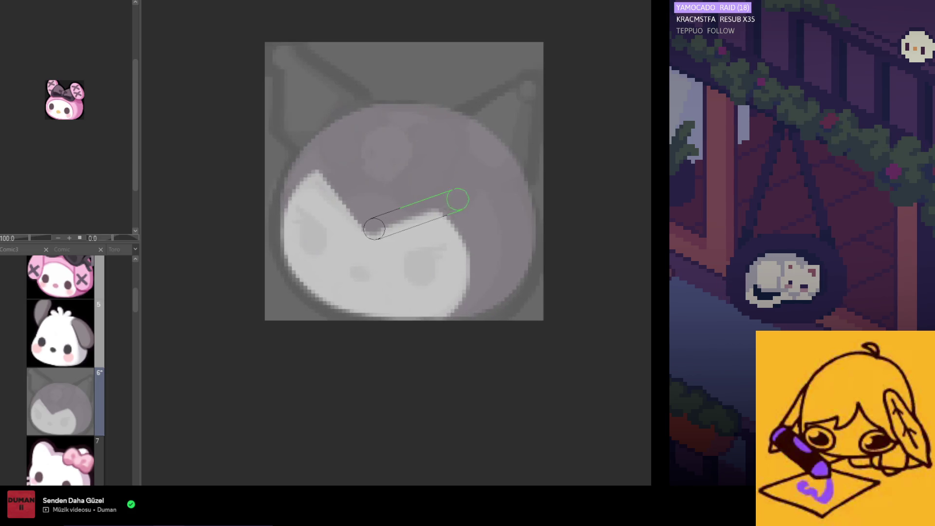
scroll(429, 273, "down", 2)
scroll(507, 268, "up", 1)
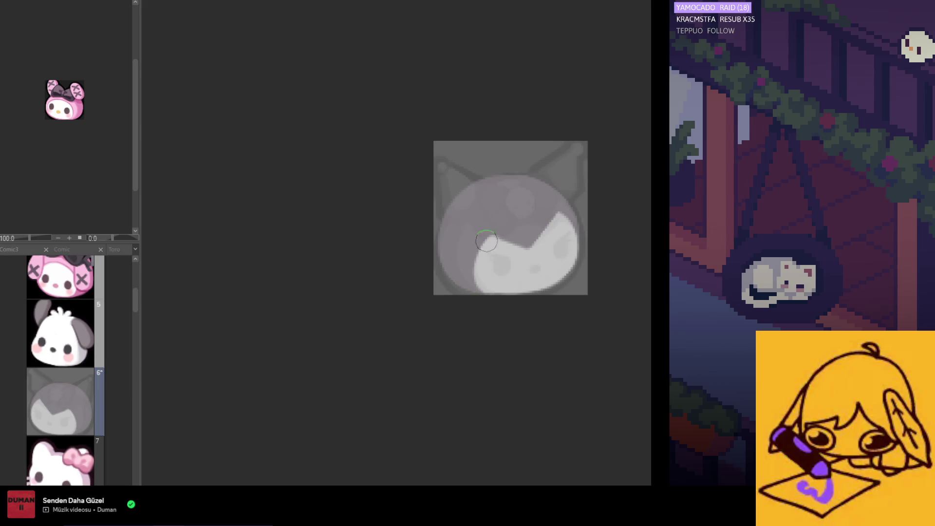
scroll(470, 227, "up", 1)
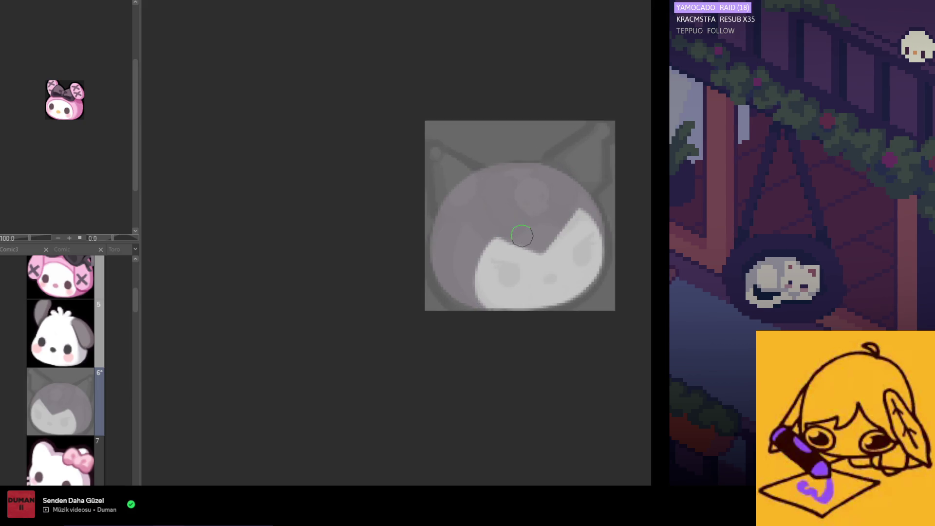
scroll(526, 293, "down", 1)
scroll(526, 293, "up", 1)
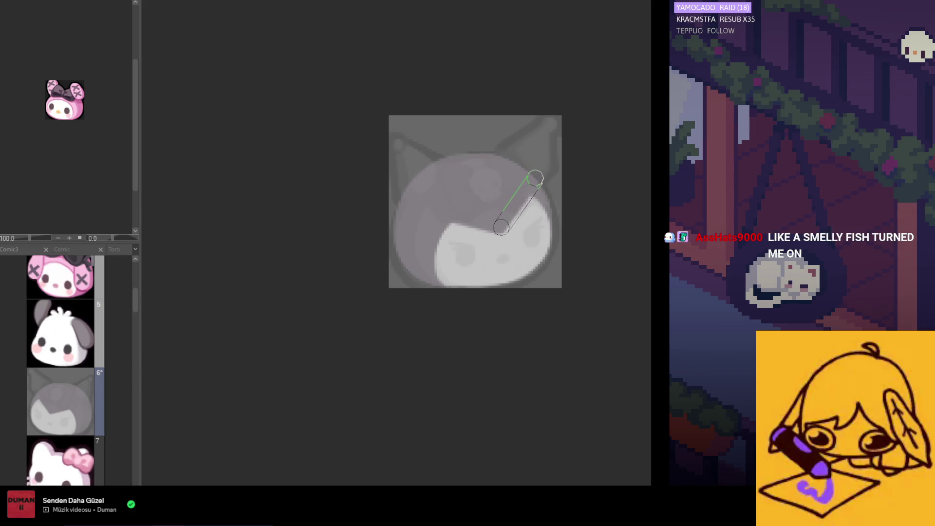
key("h")
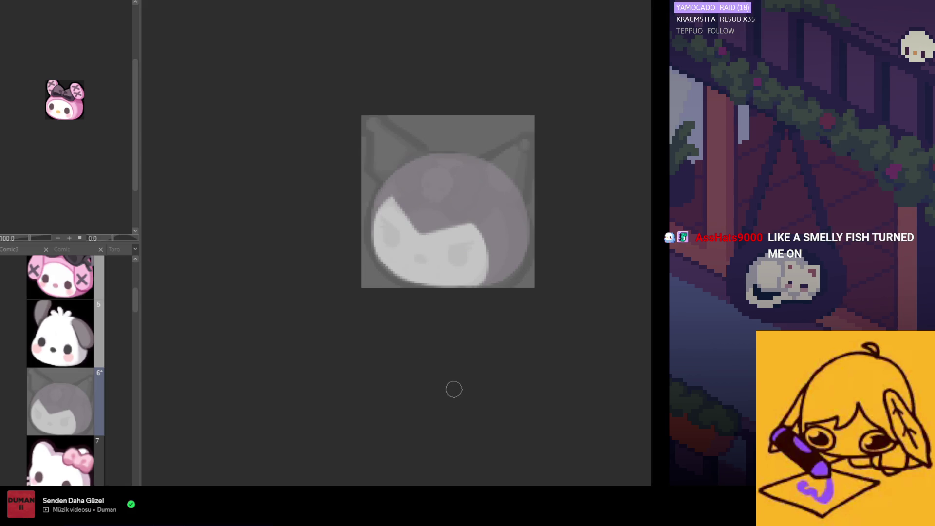
- Repaint the hair-face boundary so the dark hair cuts into the face's lower-right edge
scroll(434, 255, "down", 1)
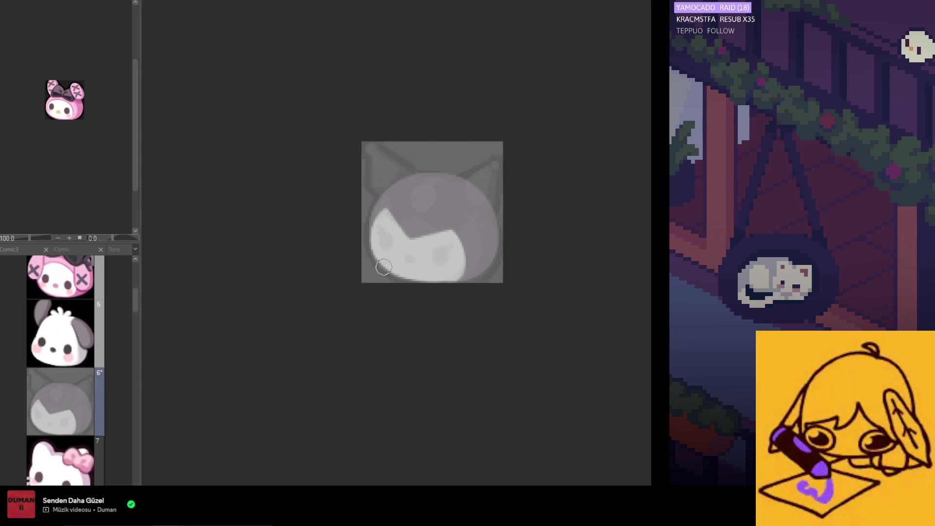
scroll(438, 256, "up", 1)
scroll(444, 257, "up", 1)
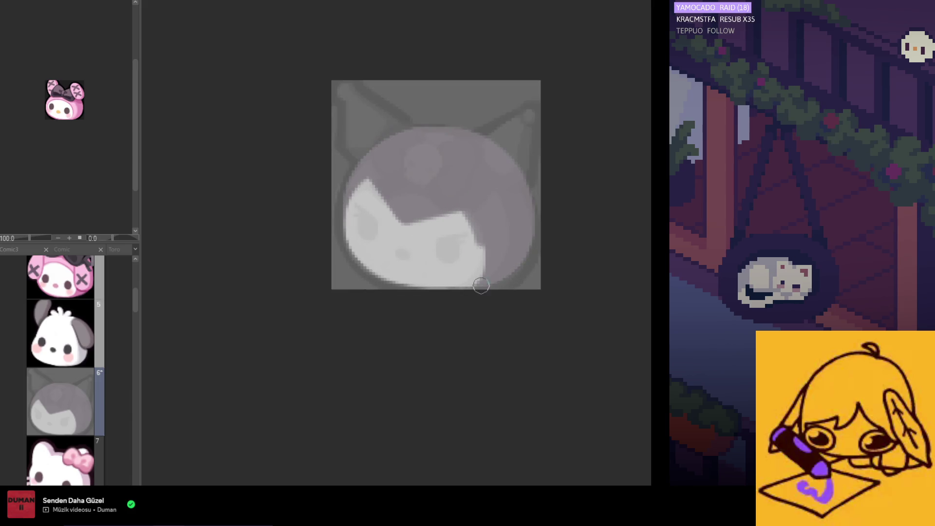
left_click_drag(485, 265, 463, 215)
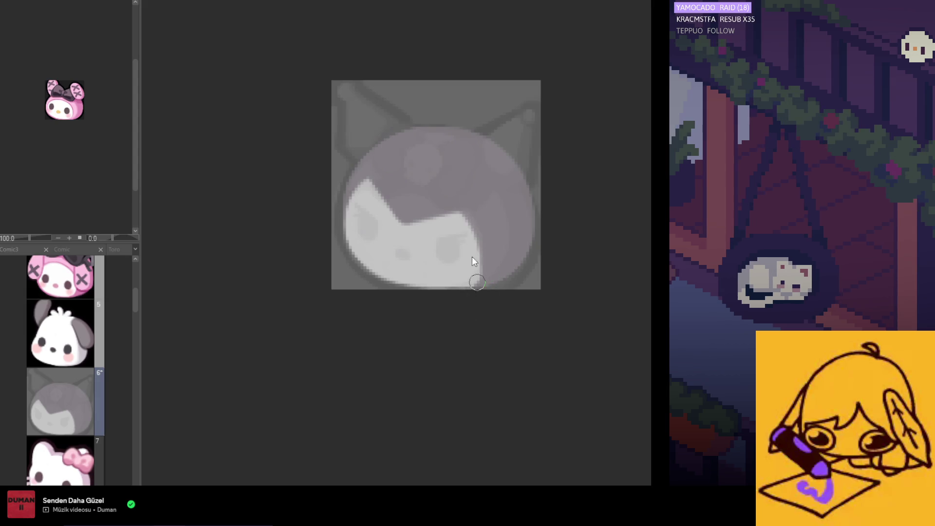
left_click_drag(475, 219, 469, 272)
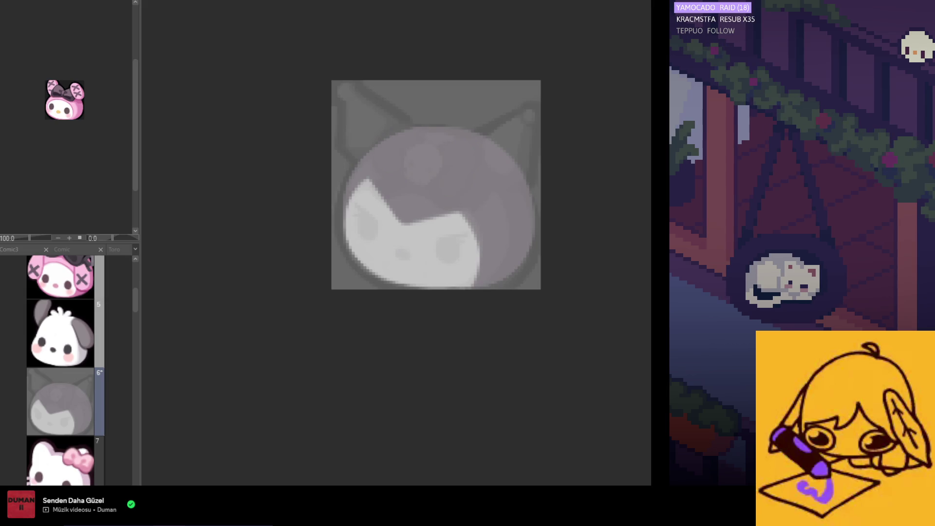
scroll(482, 380, "down", 2)
- Try trial strokes on the upper-left head and near the hair edge, undoing both
scroll(382, 298, "down", 2)
scroll(393, 275, "up", 1)
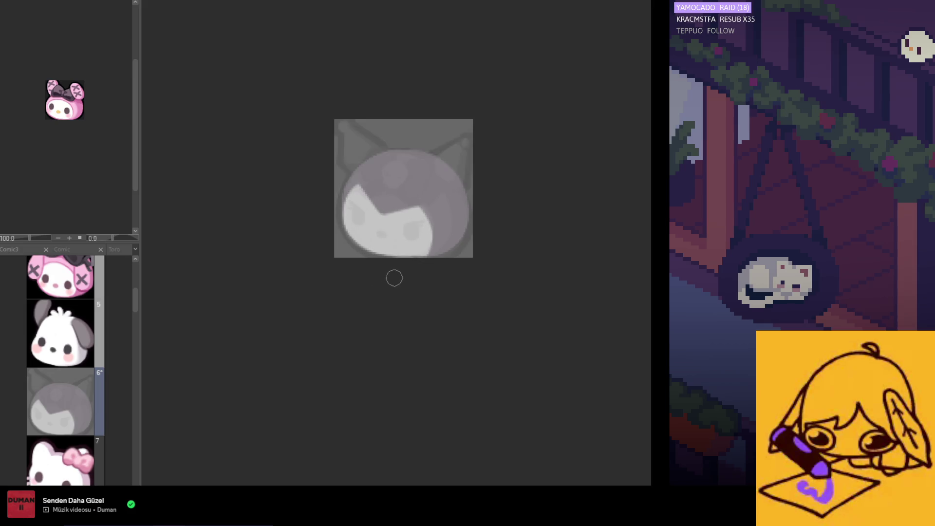
scroll(415, 222, "up", 2)
scroll(415, 222, "up", 1)
scroll(550, 170, "up", 2)
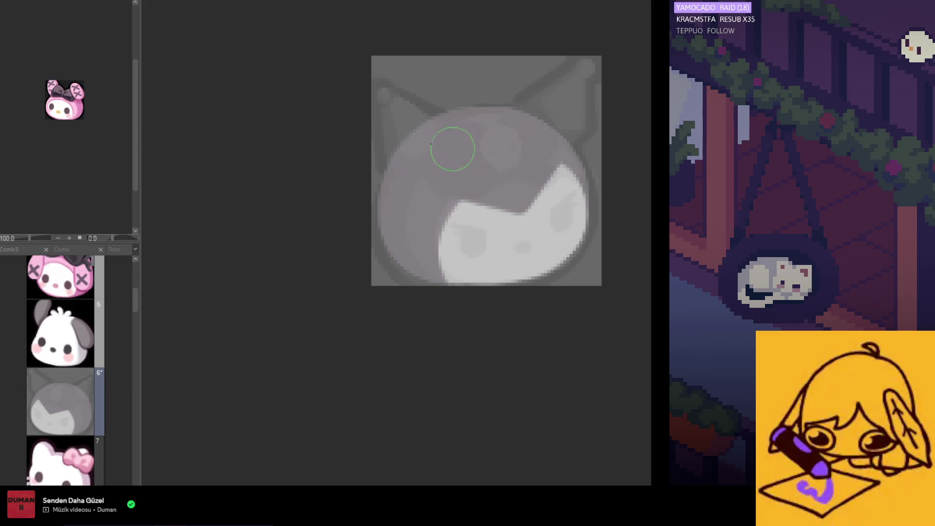
left_click_drag(451, 88, 378, 180)
key("ctrl+z")
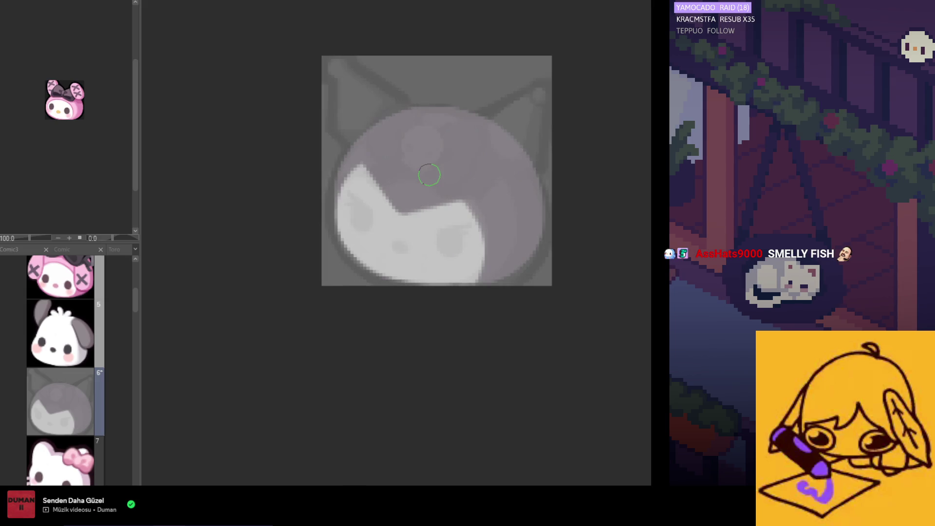
scroll(619, 154, "down", 5)
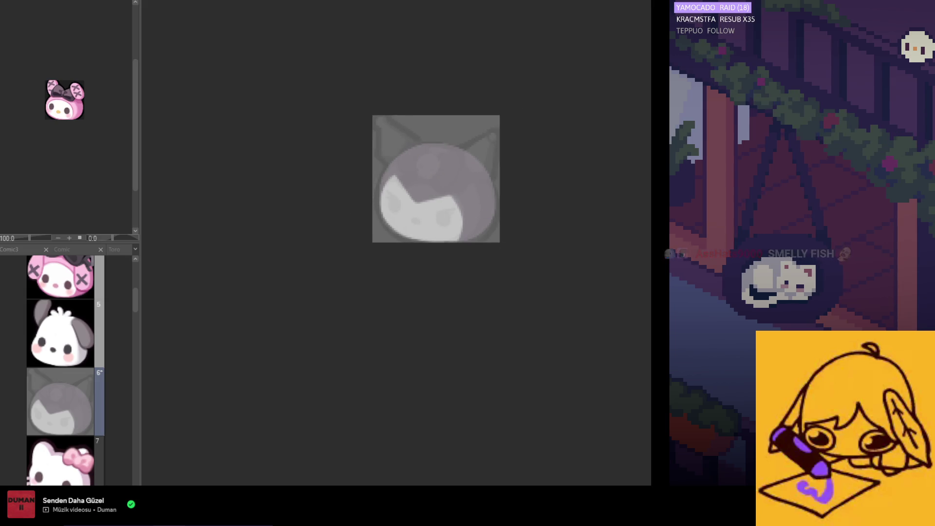
scroll(475, 176, "up", 3)
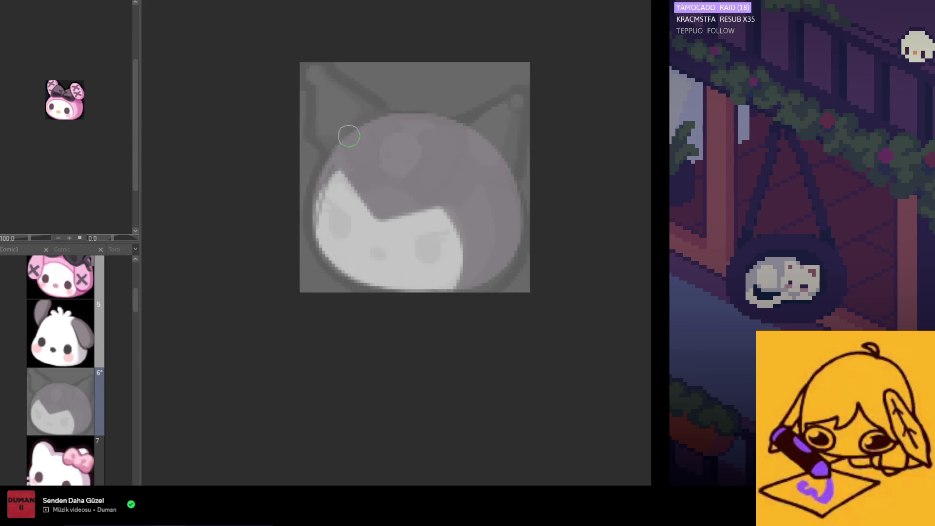
left_click_drag(343, 161, 360, 224)
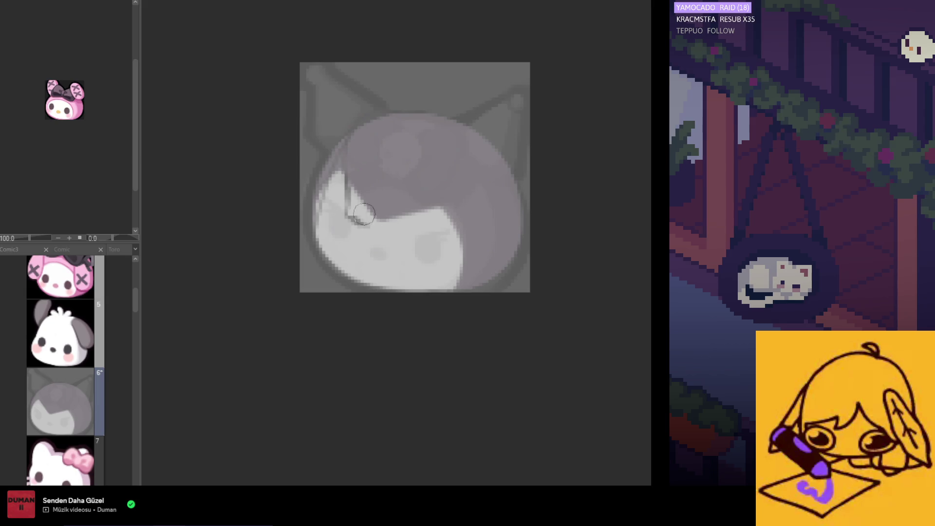
key("ctrl+z")
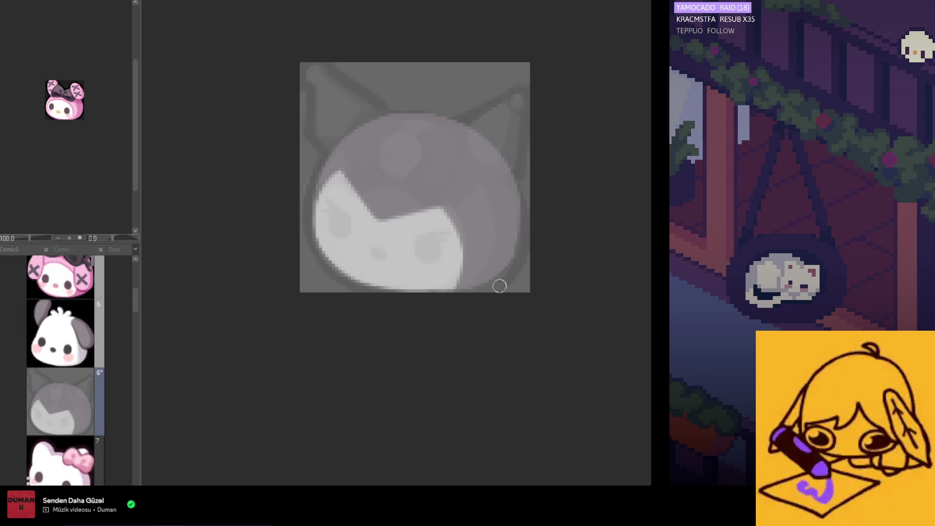
- Shade a dark curved stroke along the lower-right outline of Kuromi's head
left_click_drag(502, 261, 458, 279)
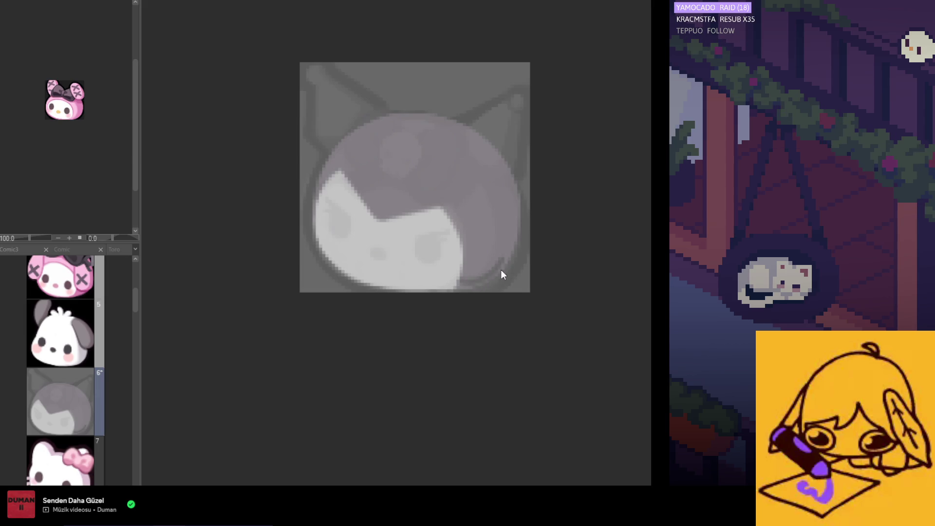
scroll(456, 216, "down", 1)
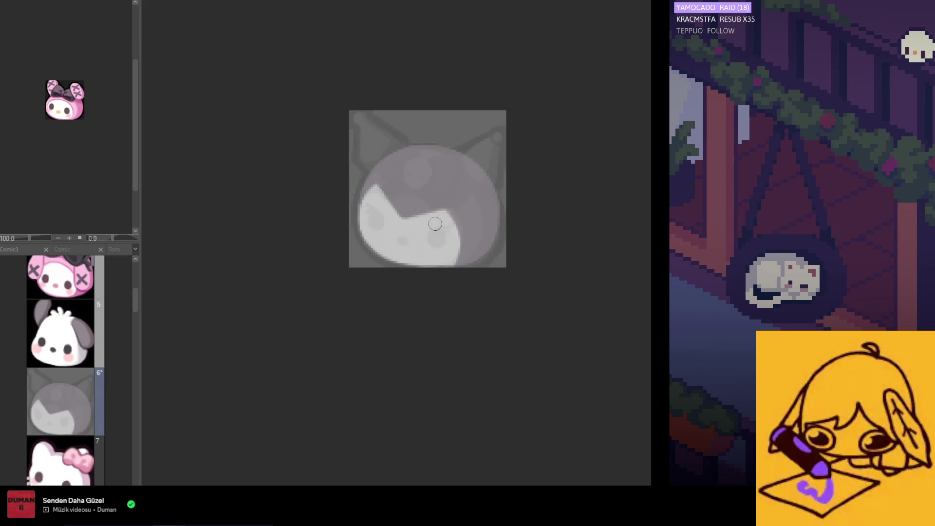
scroll(415, 237, "down", 1)
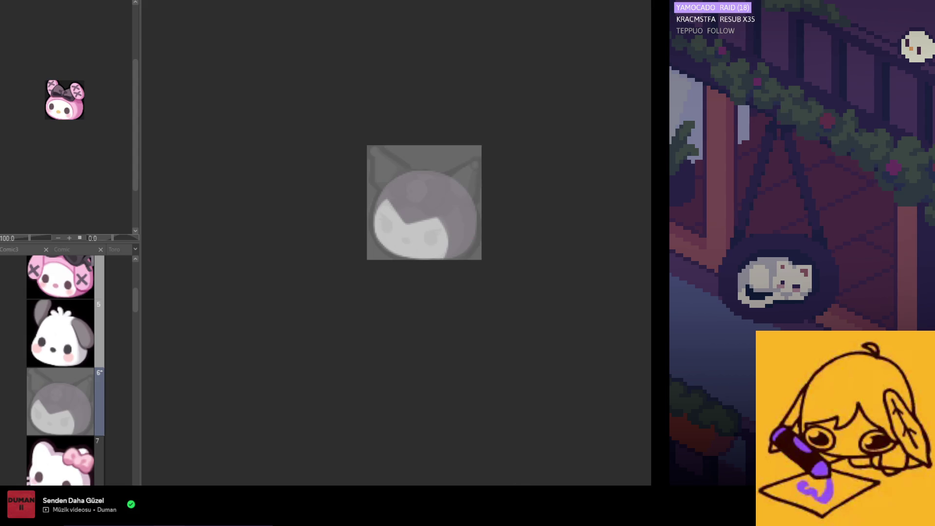